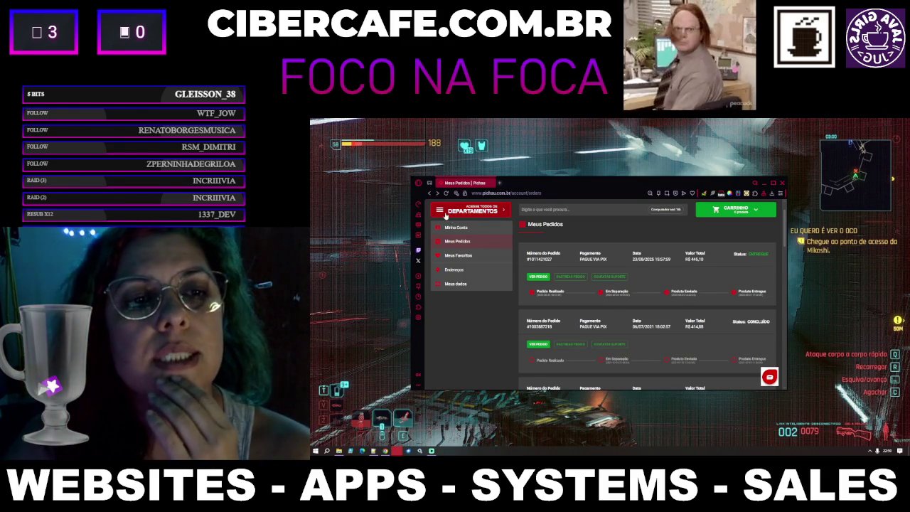
# Step: Go back from the order history to the Pichau home page
pyautogui.scroll(2, 469, 227)
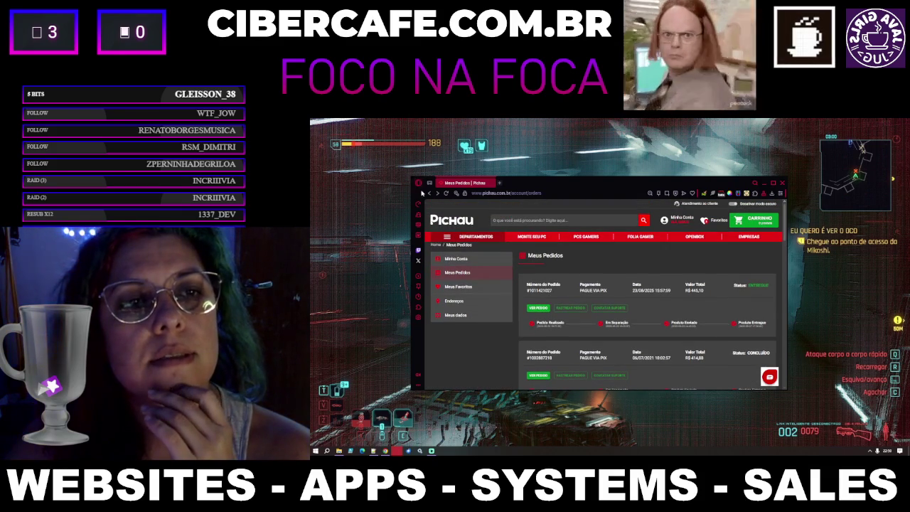
pyautogui.click(428, 193)
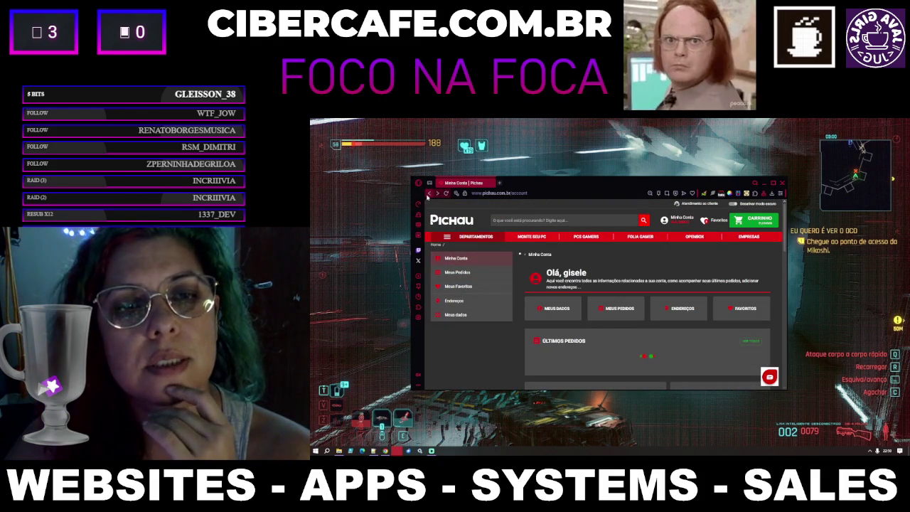
pyautogui.click(428, 194)
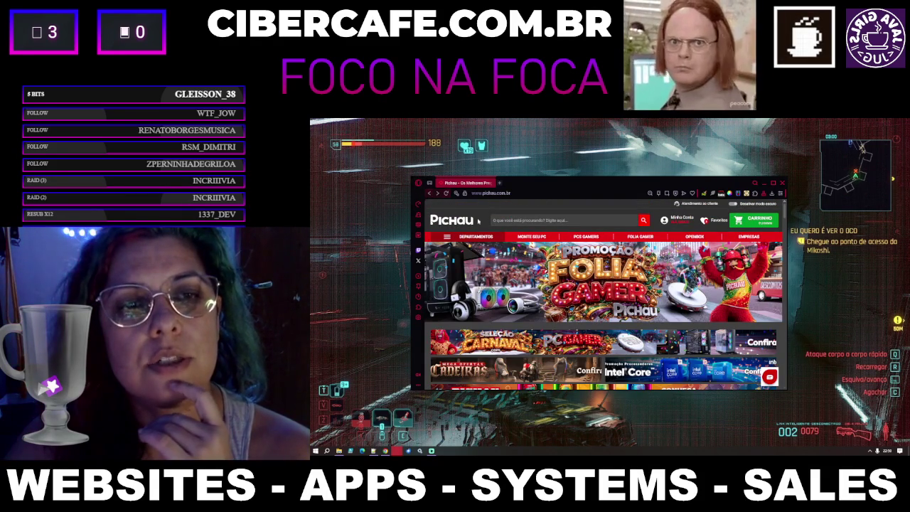
# Step: Scroll down to Ofertas em destaque and maximize the browser window
pyautogui.scroll(-8, 450, 210)
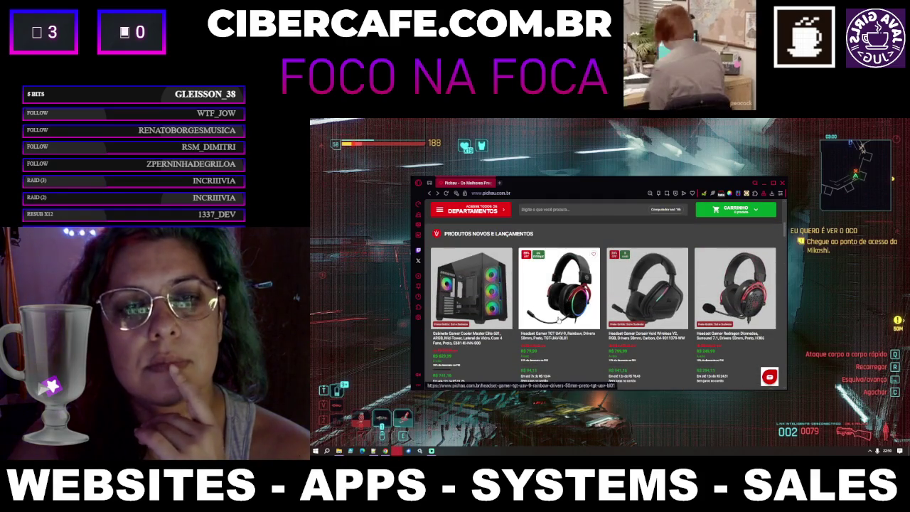
pyautogui.scroll(-3, 557, 318)
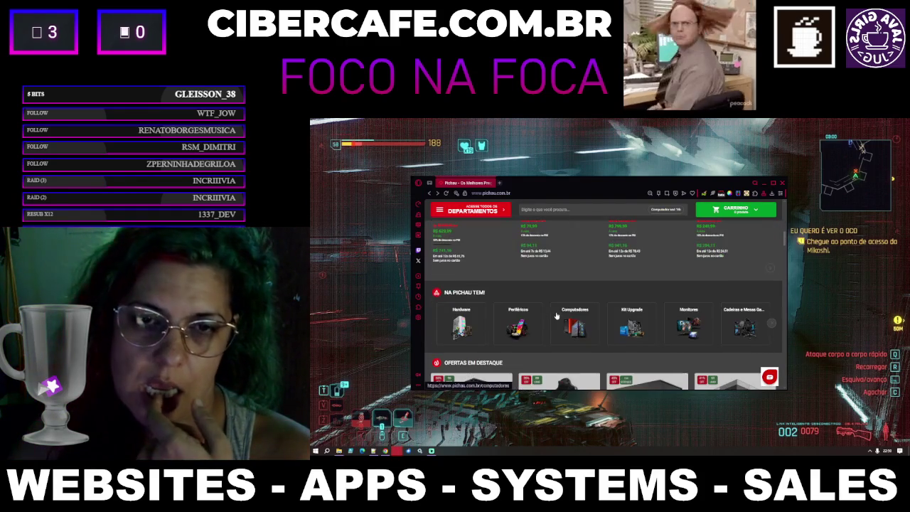
pyautogui.scroll(-5, 557, 316)
pyautogui.scroll(-5, 557, 317)
pyautogui.scroll(-3, 557, 316)
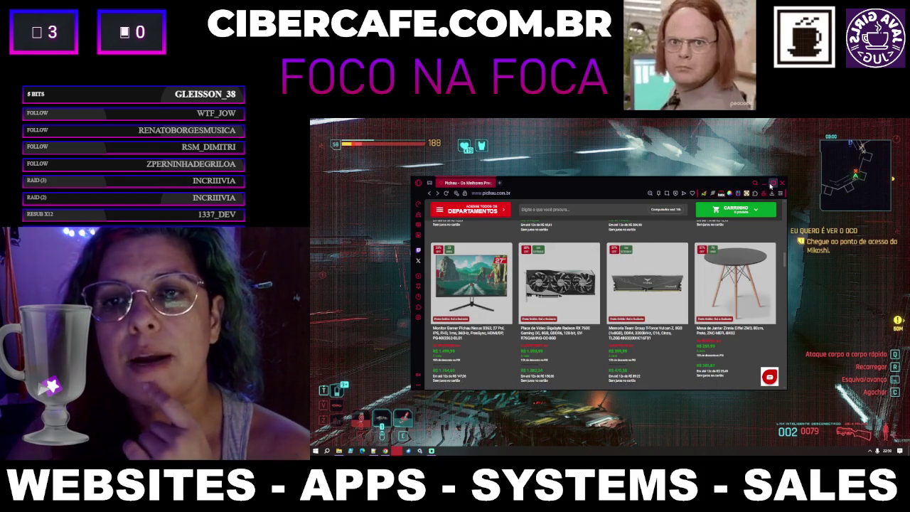
pyautogui.click(769, 183)
# Step: Browse the featured offers and open the Mesa Office Zinnia desk's product page
pyautogui.scroll(3, 744, 217)
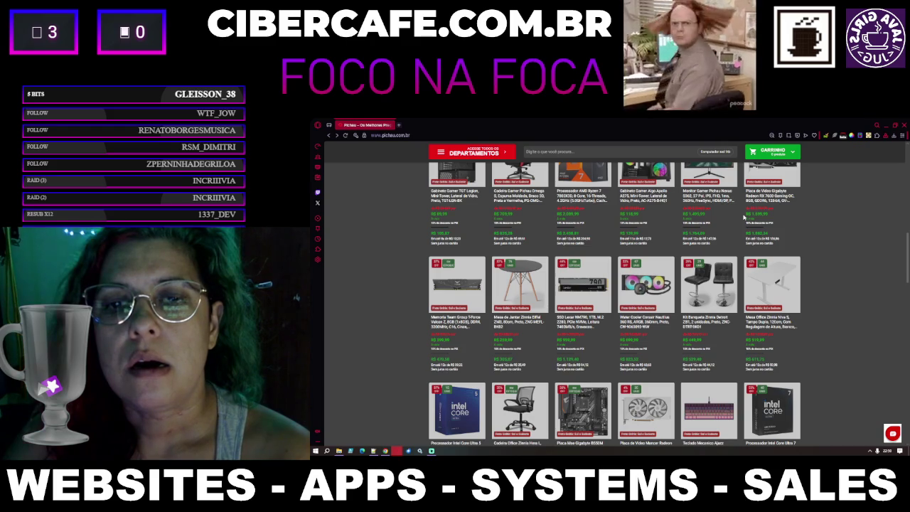
pyautogui.scroll(-1, 745, 218)
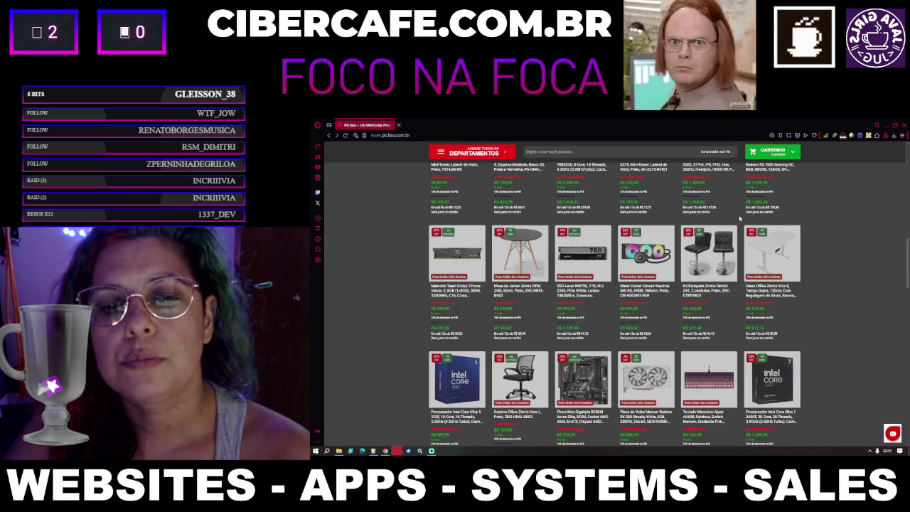
pyautogui.scroll(1, 736, 222)
pyautogui.scroll(3, 736, 222)
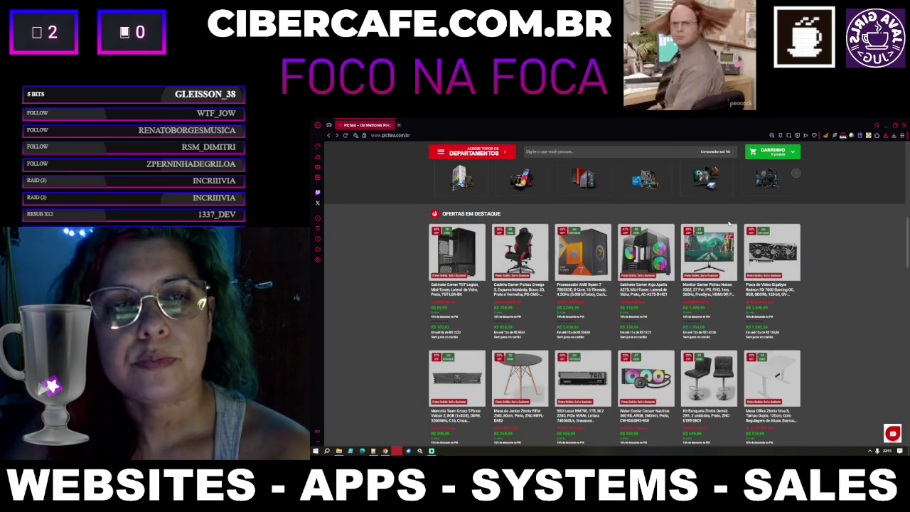
pyautogui.scroll(-2, 718, 234)
pyautogui.click(768, 366)
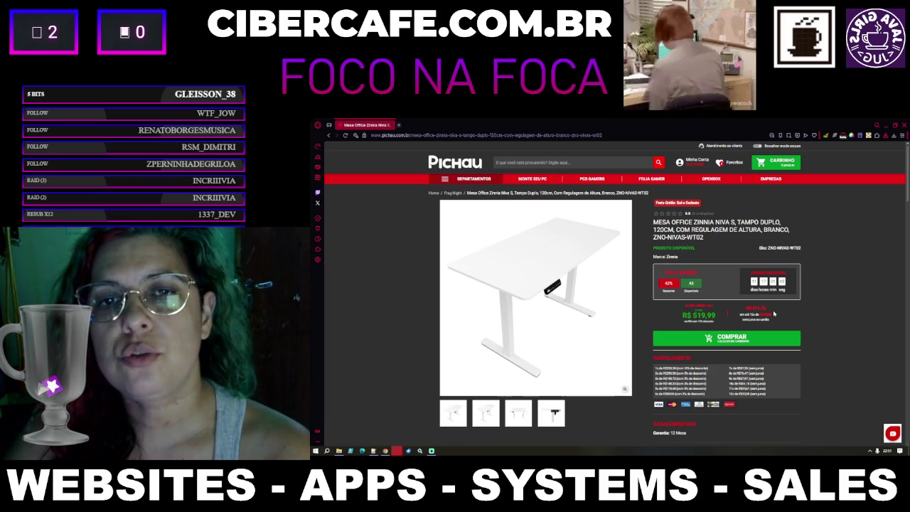
# Step: View the Zinnia desk's photos, including the control panel close-up and another angle
pyautogui.click(506, 415)
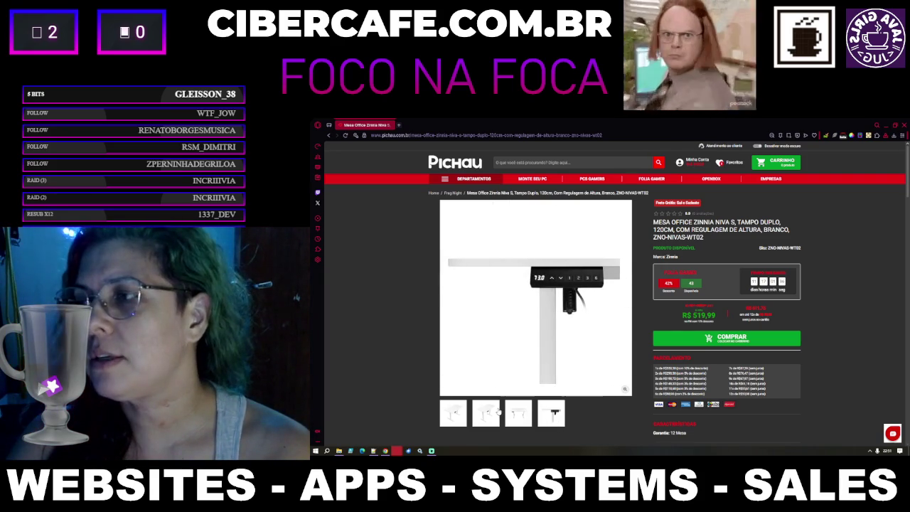
pyautogui.click(433, 413)
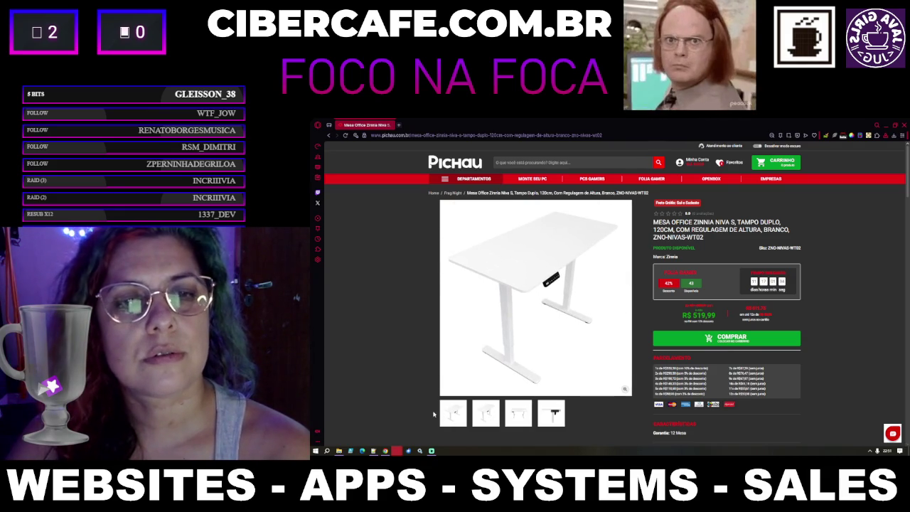
pyautogui.click(453, 406)
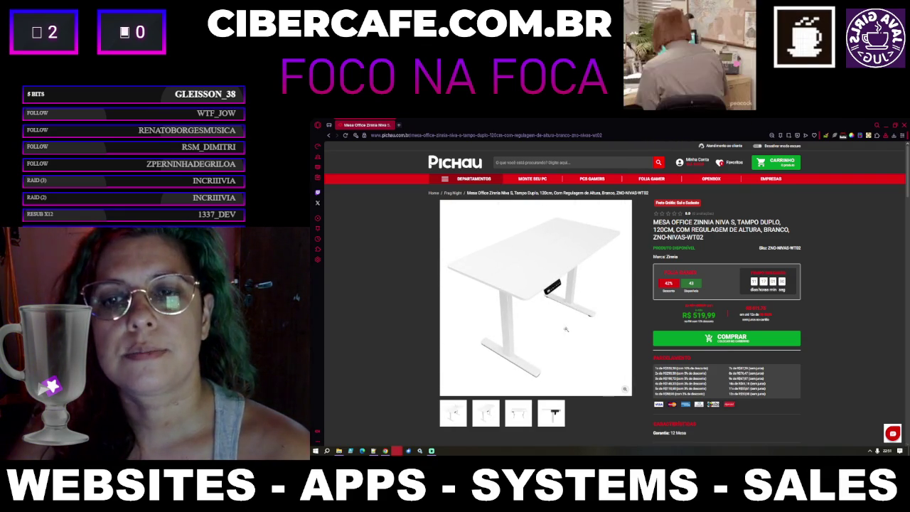
# Step: Scroll through the description and copy the desk's full product title into a new tab
pyautogui.scroll(-10, 566, 328)
pyautogui.scroll(-3, 568, 336)
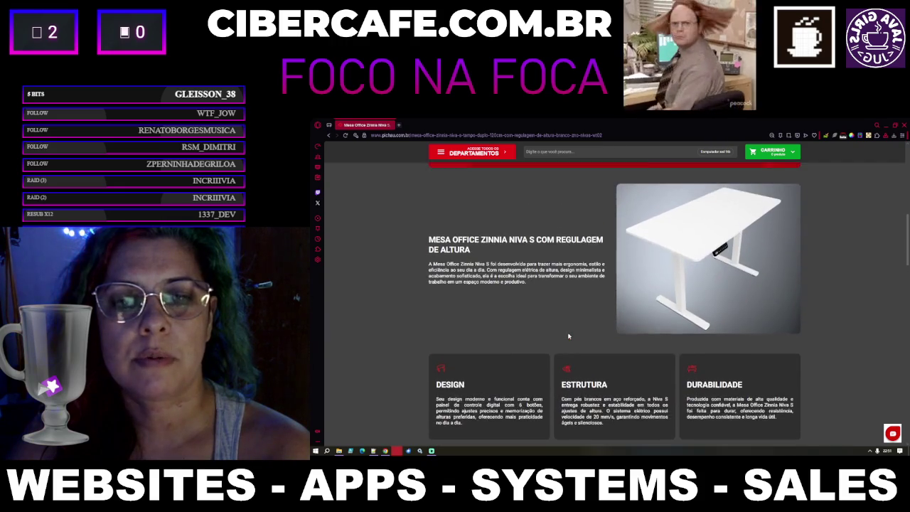
pyautogui.scroll(13, 568, 335)
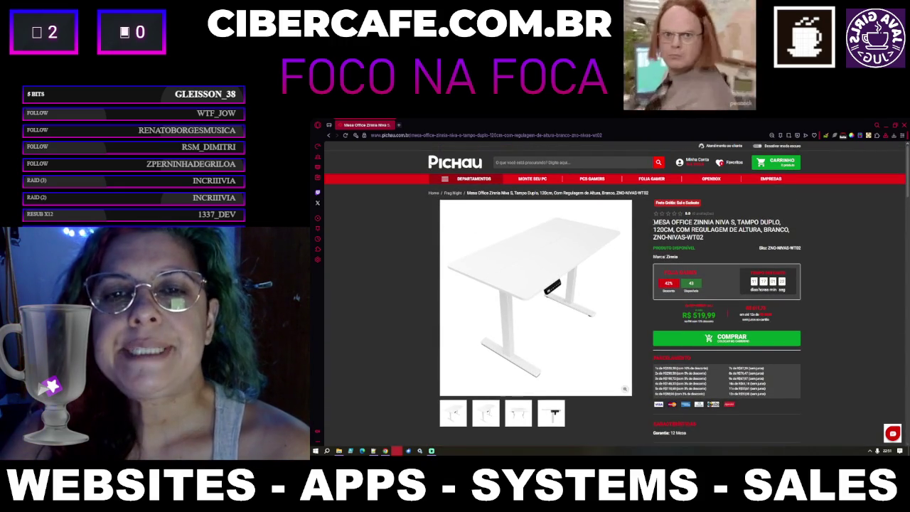
pyautogui.moveTo(759, 223)
pyautogui.mouseDown()
pyautogui.moveTo(785, 226)
pyautogui.moveTo(721, 236)
pyautogui.mouseUp()
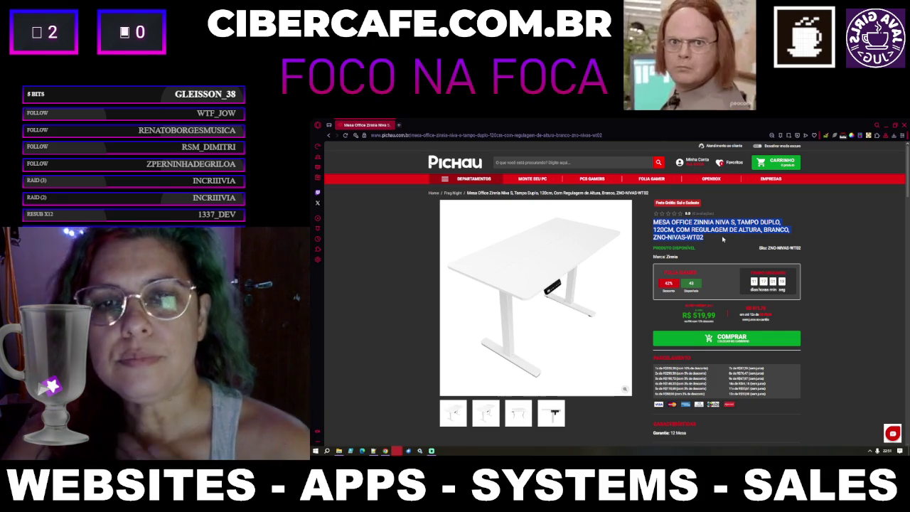
pyautogui.click(399, 125)
# Step: Google the copied Zinnia desk title and open KaBuM's Mesa Gamer Husky Snow listing
pyautogui.click(524, 182)
pyautogui.hotkey('ctrl', 'v')
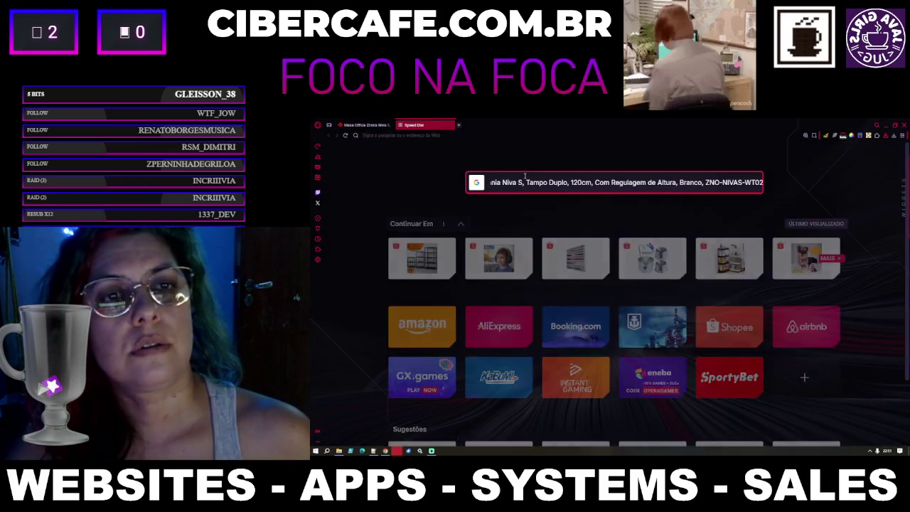
pyautogui.press('Return')
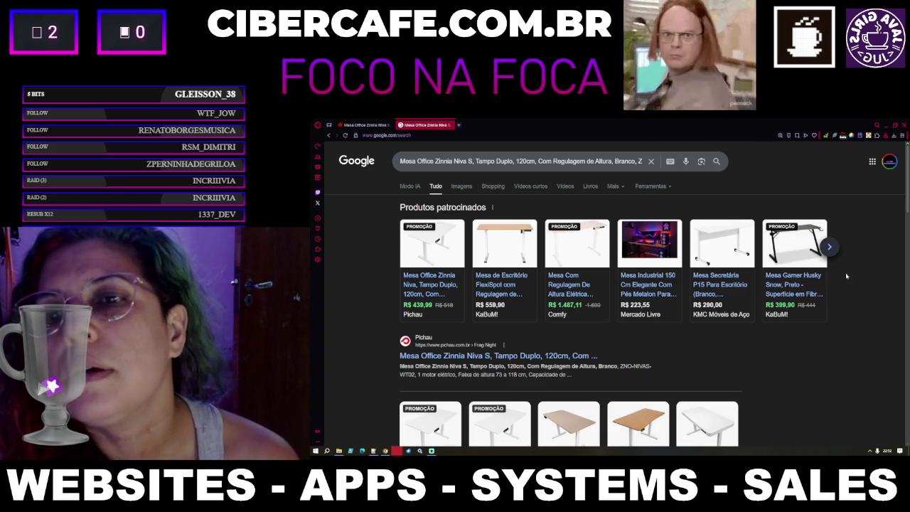
pyautogui.click(805, 240)
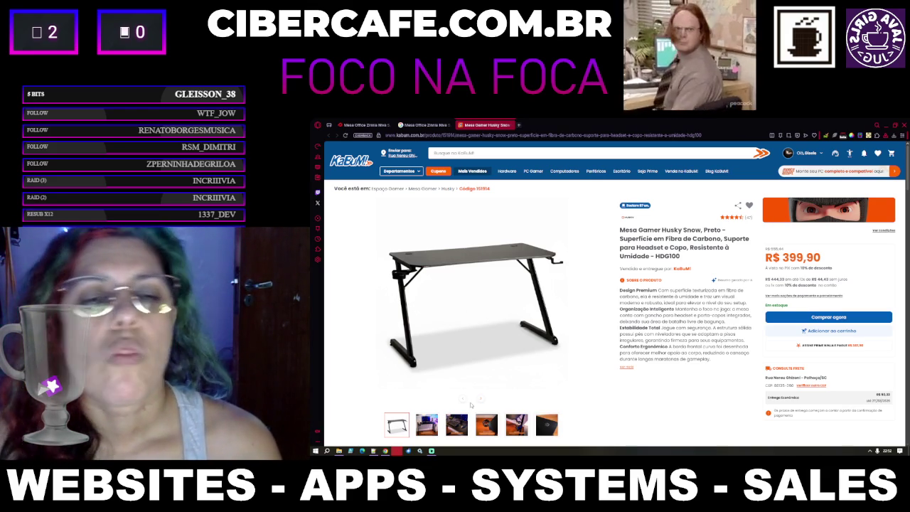
# Step: View the Husky Snow desk's photos, including the keyboard shot and carbon-fibre surface close-up
pyautogui.scroll(-1, 455, 401)
pyautogui.click(432, 398)
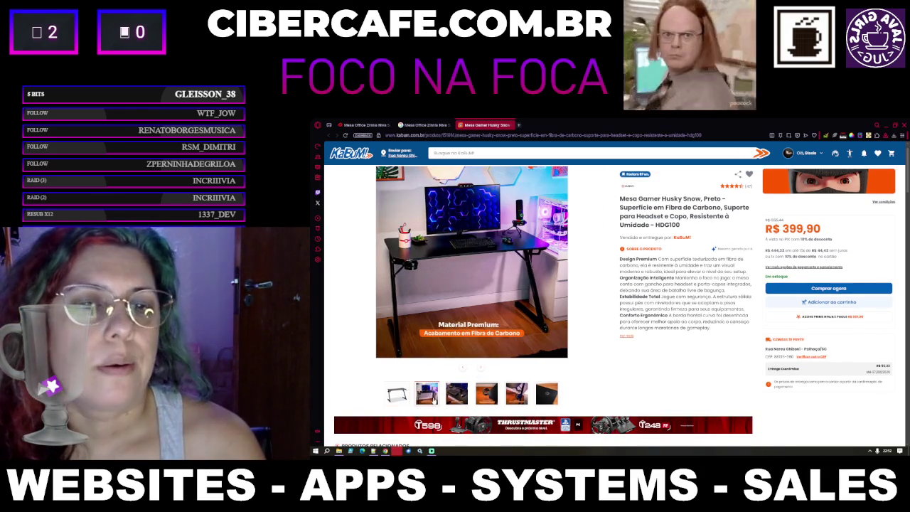
pyautogui.click(455, 394)
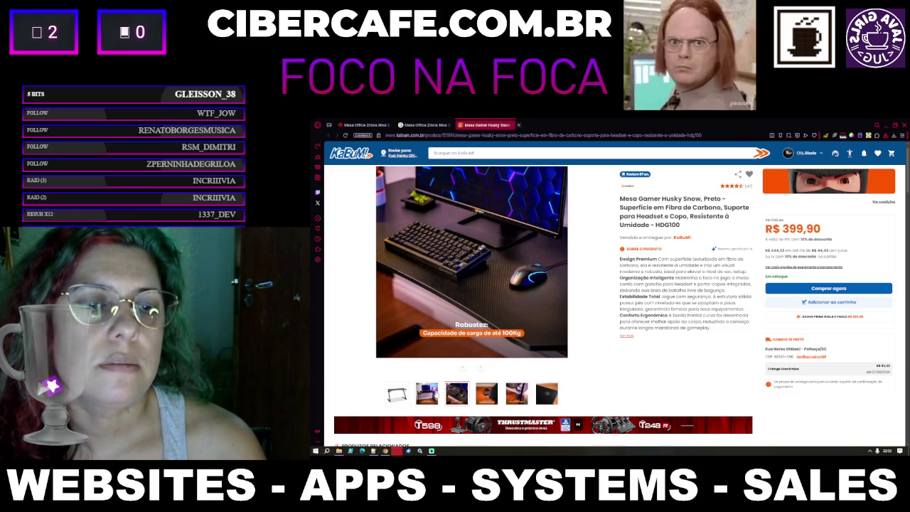
pyautogui.click(432, 395)
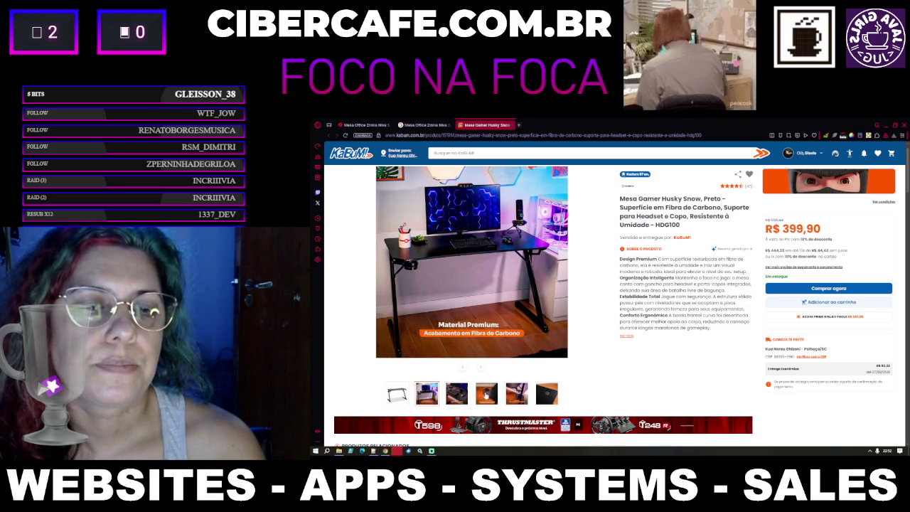
pyautogui.click(548, 393)
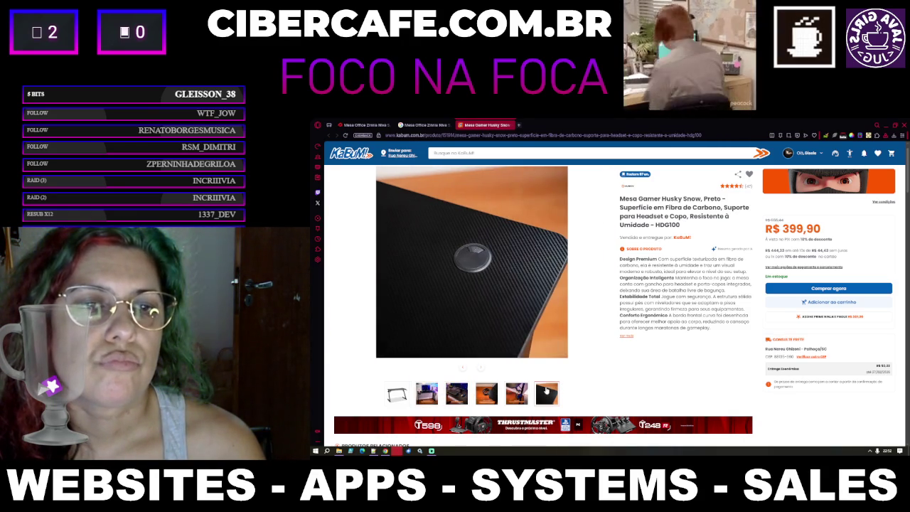
# Step: Scroll to the Husky desk's description, then close its tab and return to Google
pyautogui.scroll(-2, 546, 389)
pyautogui.scroll(-5, 546, 388)
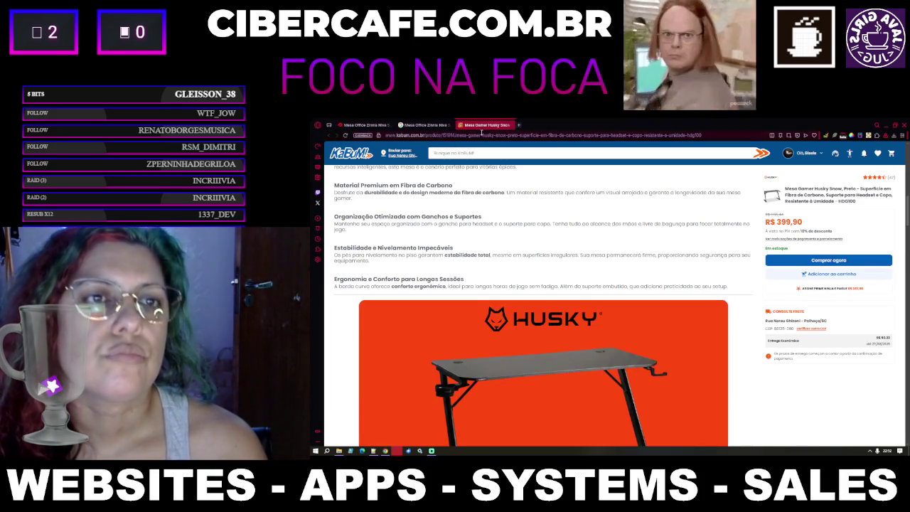
pyautogui.click(408, 125)
pyautogui.click(509, 126)
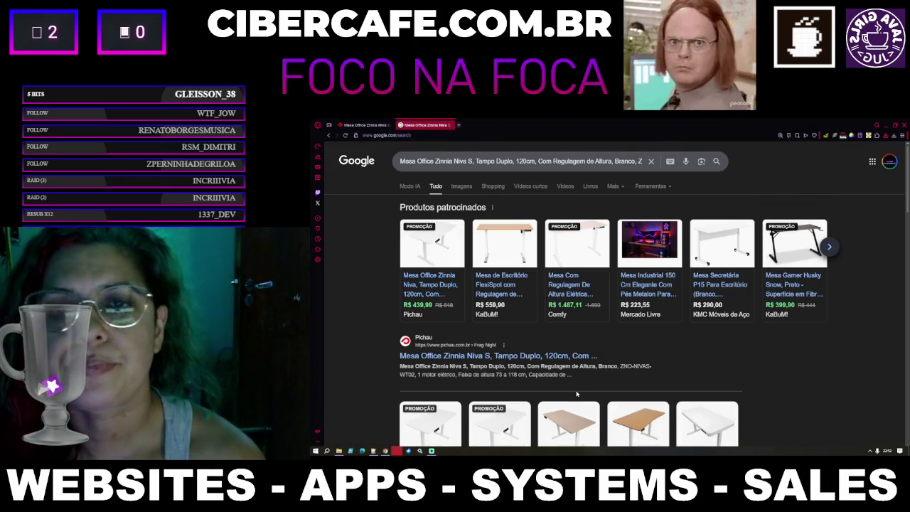
# Step: Browse the Google Shopping results for the Zinnia desk title
pyautogui.scroll(-2, 583, 380)
pyautogui.scroll(2, 498, 348)
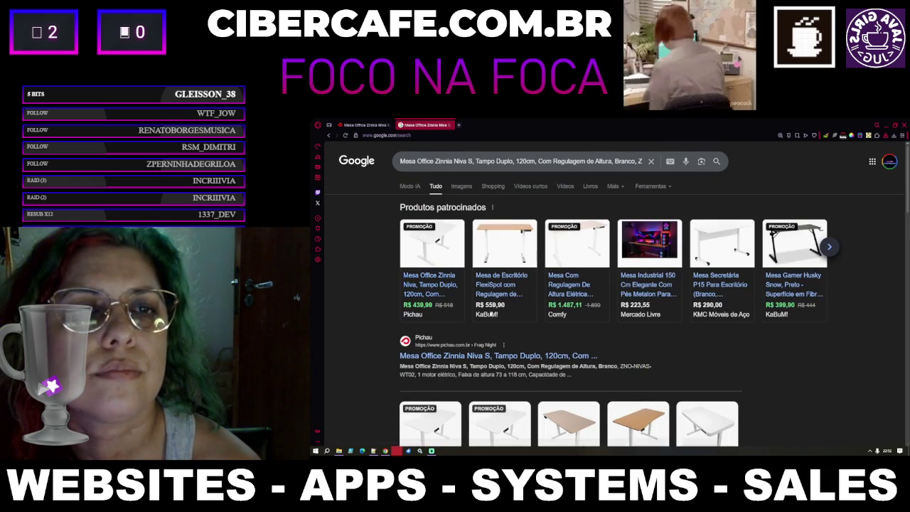
pyautogui.click(493, 185)
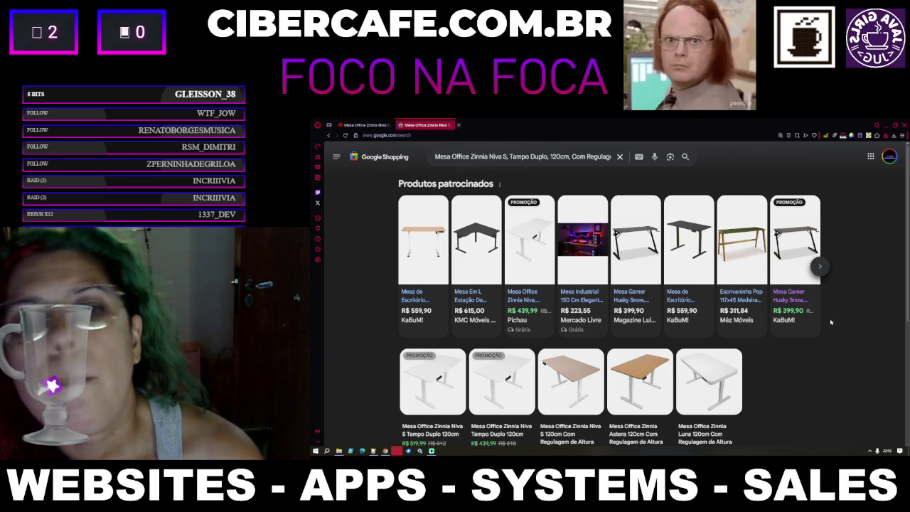
pyautogui.scroll(-3, 829, 321)
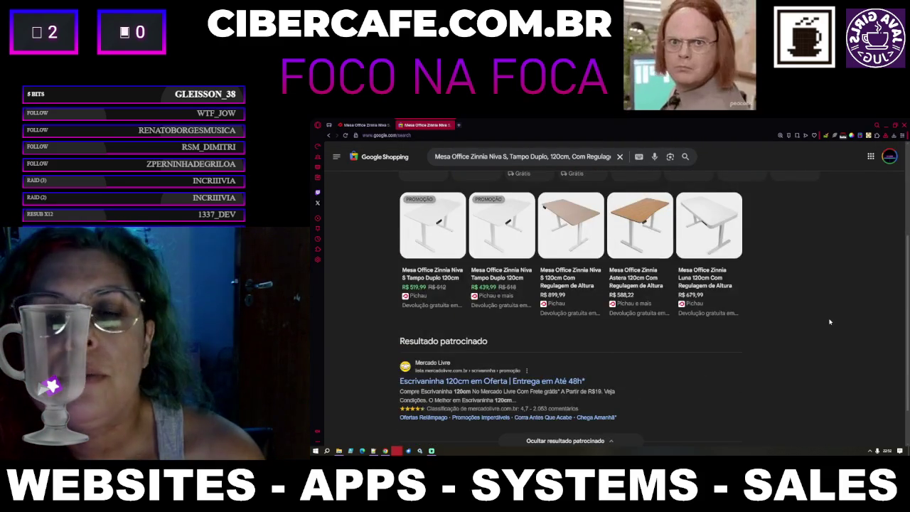
pyautogui.scroll(1, 829, 321)
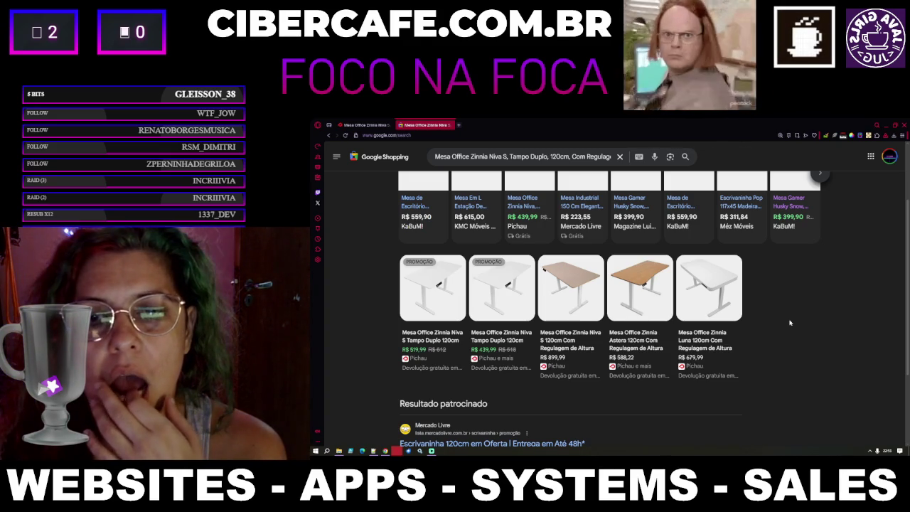
pyautogui.scroll(3, 789, 323)
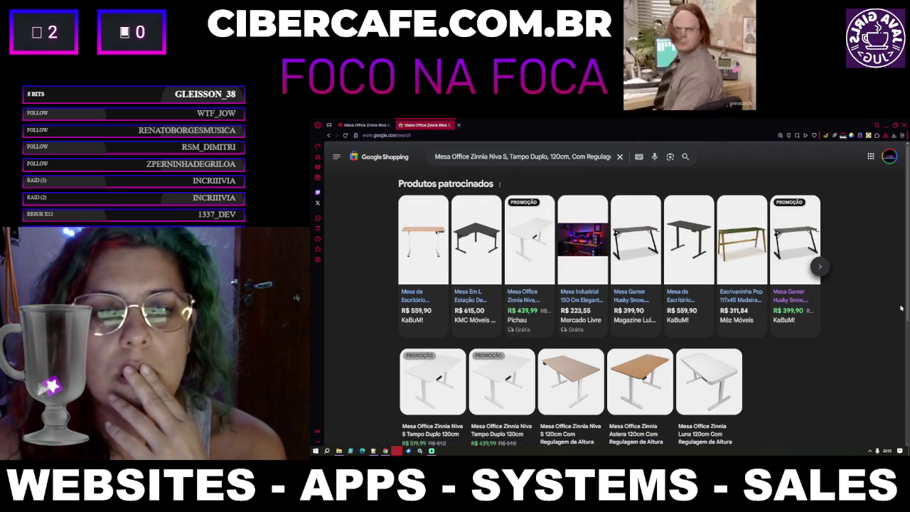
pyautogui.scroll(-1, 901, 304)
pyautogui.scroll(-1, 901, 304)
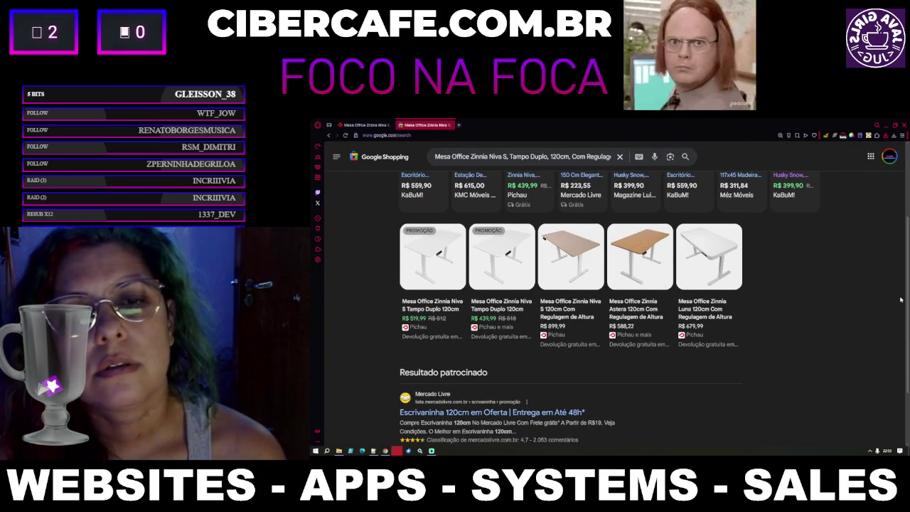
pyautogui.scroll(2, 901, 300)
pyautogui.scroll(-2, 529, 313)
pyautogui.scroll(-1, 533, 336)
pyautogui.scroll(3, 532, 337)
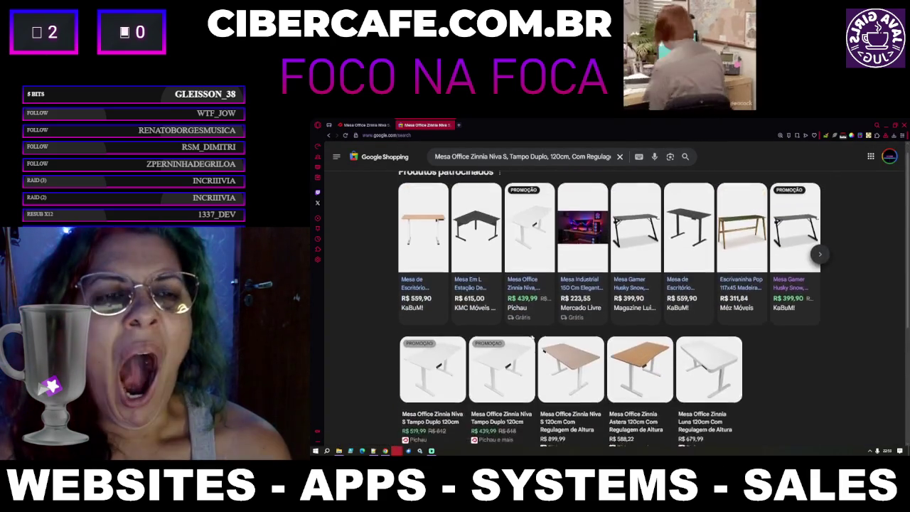
# Step: Return to the All results and open KaBuM's FlexiSpot desk from the sponsored products
pyautogui.click(328, 135)
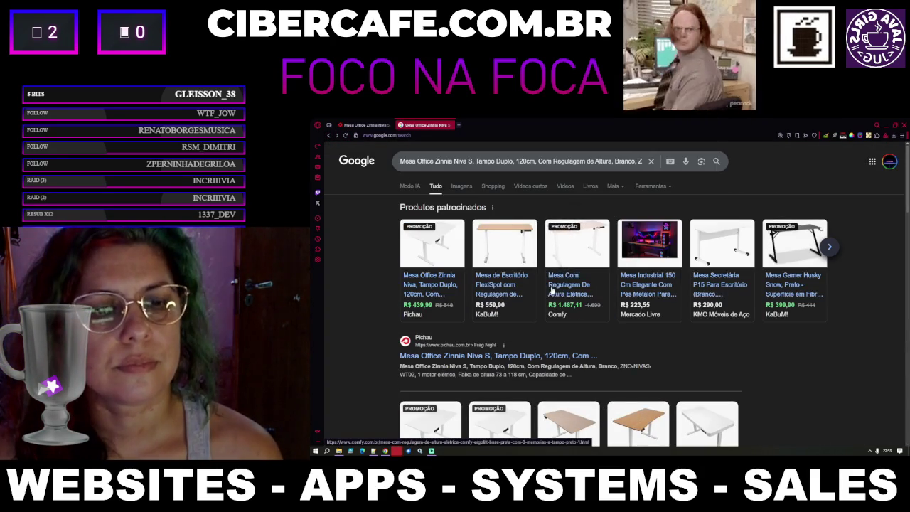
pyautogui.scroll(-1, 547, 341)
pyautogui.scroll(2, 544, 374)
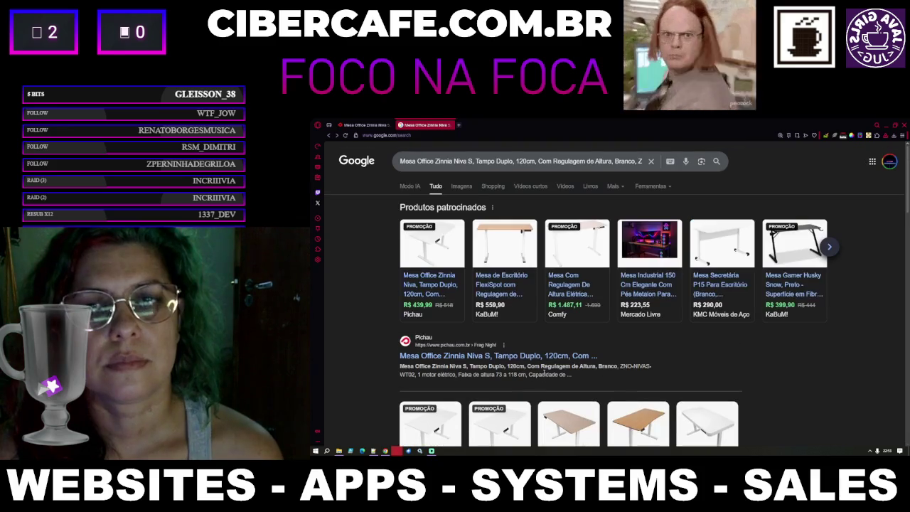
pyautogui.scroll(-8, 544, 373)
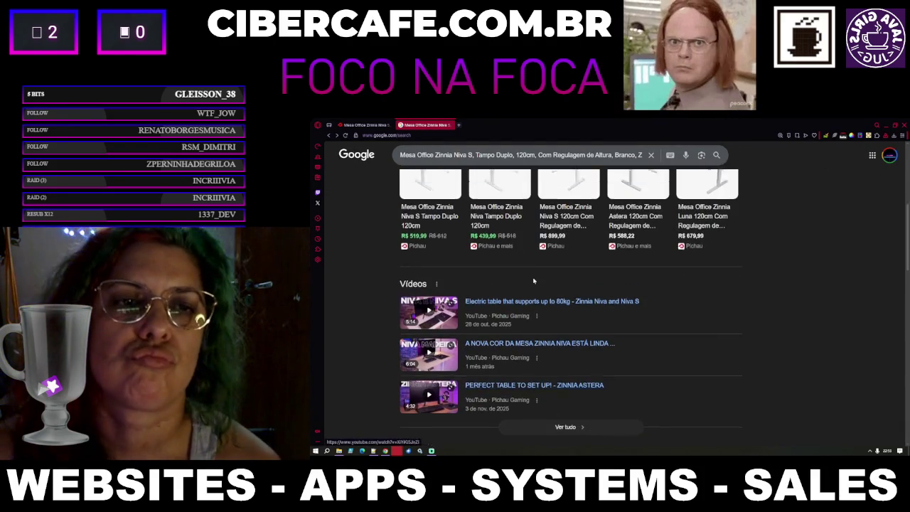
pyautogui.scroll(8, 544, 375)
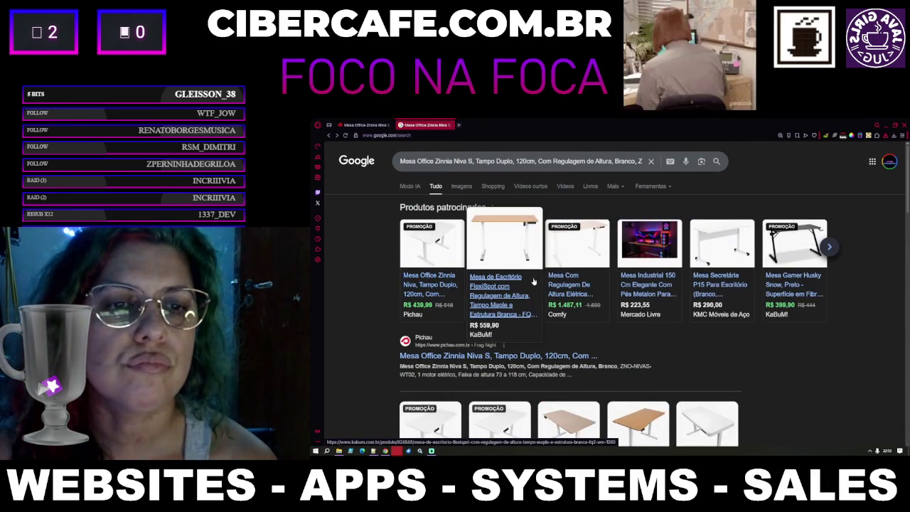
pyautogui.click(483, 300)
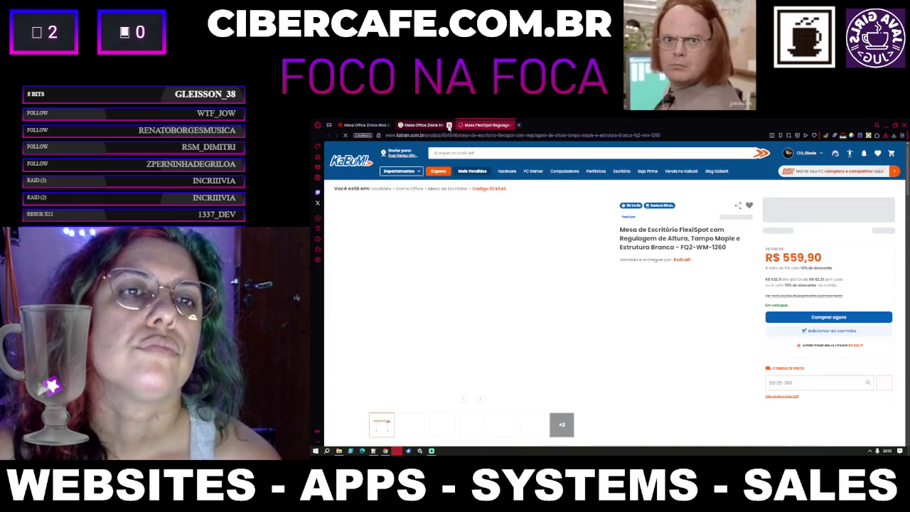
# Step: Close the leftover Zinnia desk search tab
pyautogui.click(448, 125)
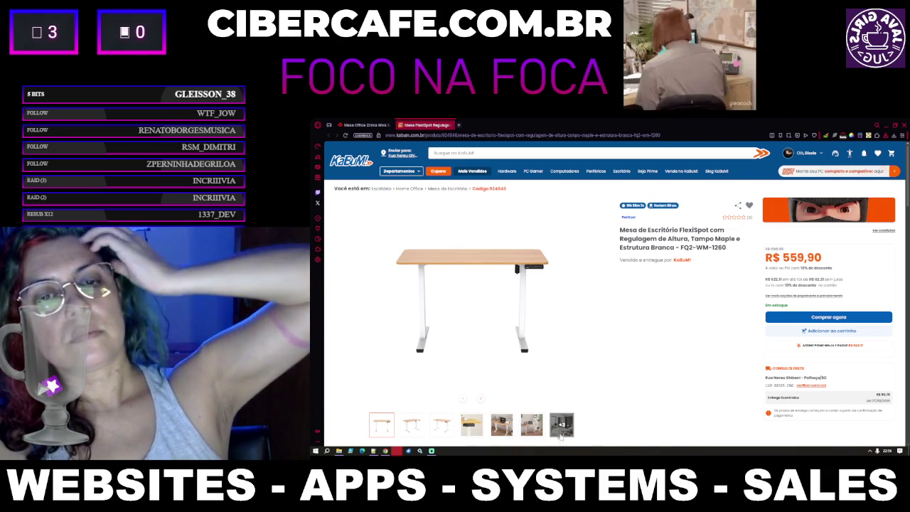
# Step: Browse the FlexiSpot desk's photo gallery, including the desk-with-laptop shots
pyautogui.click(561, 427)
pyautogui.click(502, 337)
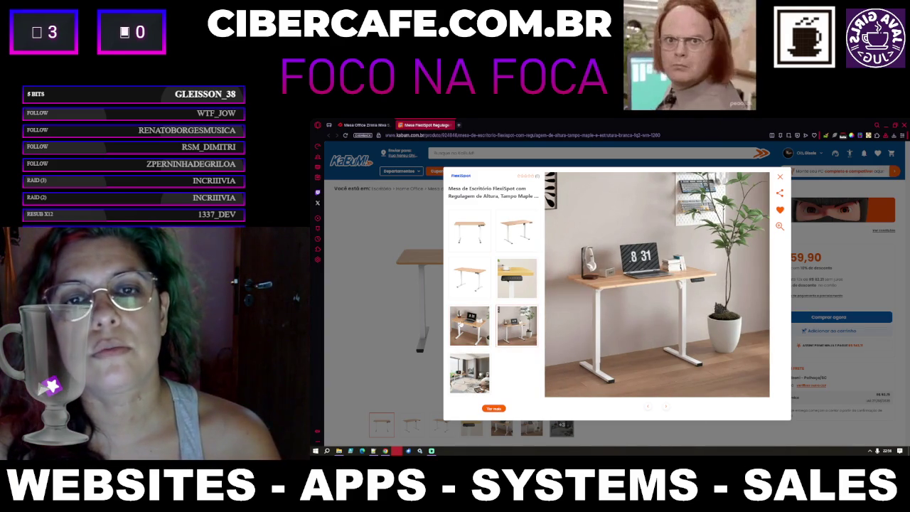
pyautogui.click(462, 332)
pyautogui.rightClick(782, 258)
pyautogui.click(888, 266)
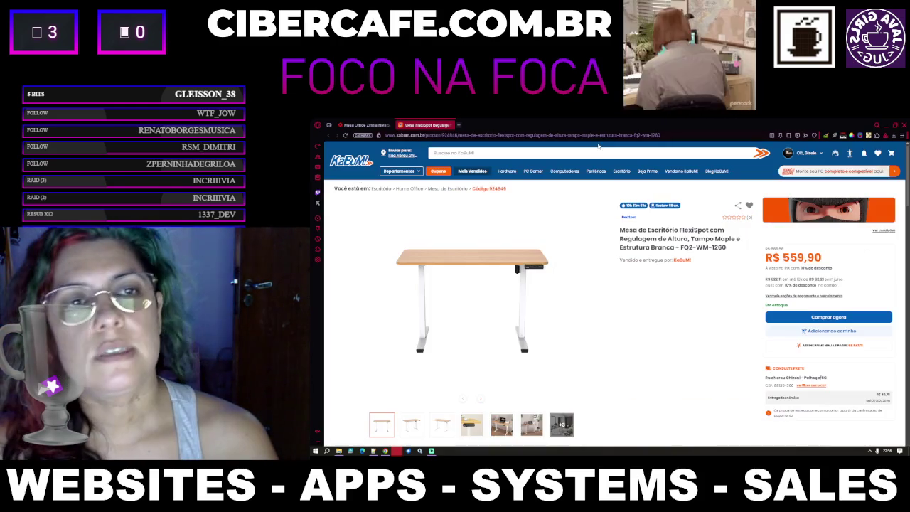
# Step: Search the KaBuM store for 'mesa'
pyautogui.click(484, 151)
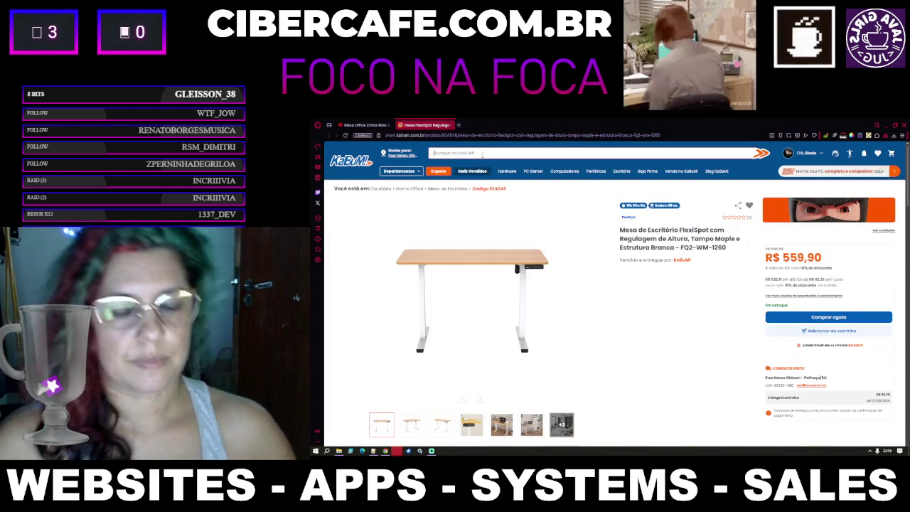
pyautogui.write('mesa')
pyautogui.press('Return')
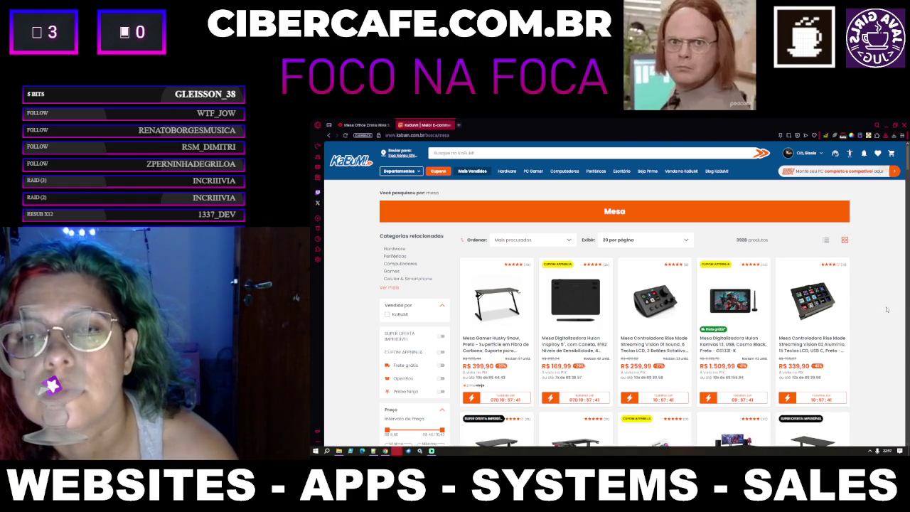
# Step: Scroll through the first page of 'mesa' results and go to page 2
pyautogui.scroll(-2, 887, 309)
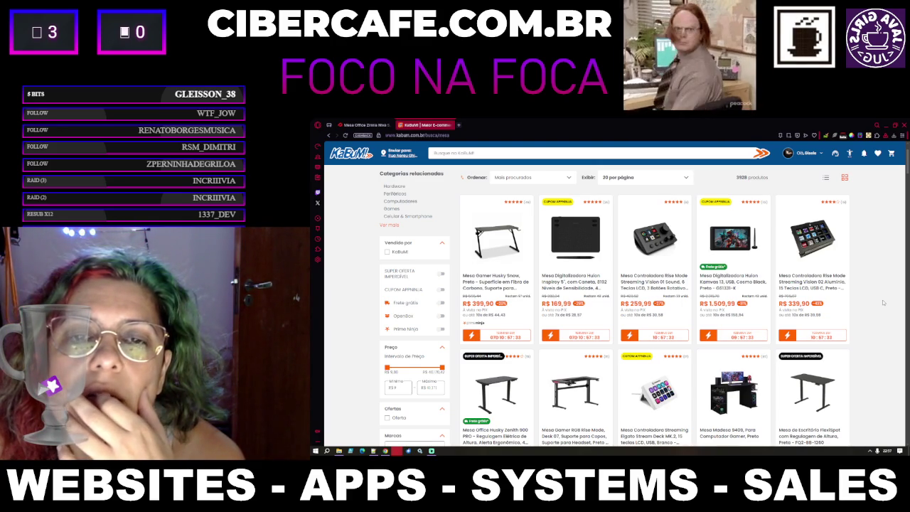
pyautogui.scroll(-2, 883, 303)
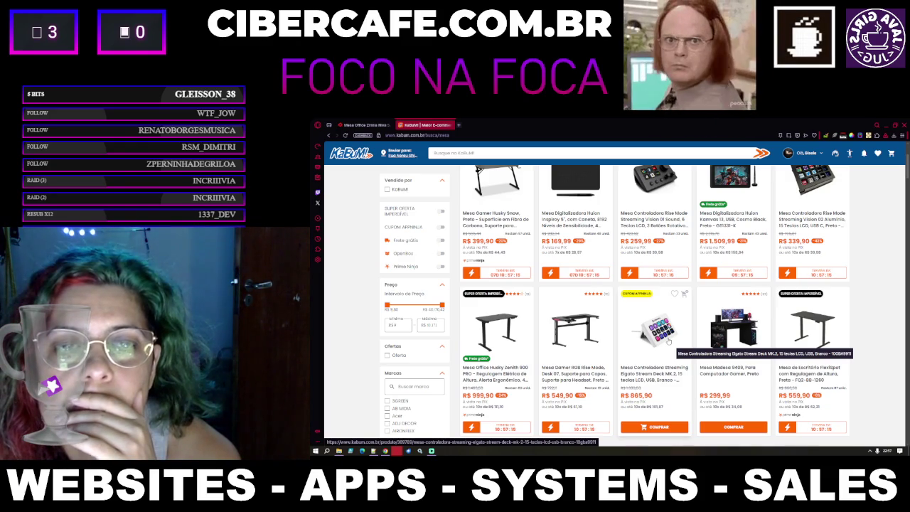
pyautogui.scroll(-3, 668, 342)
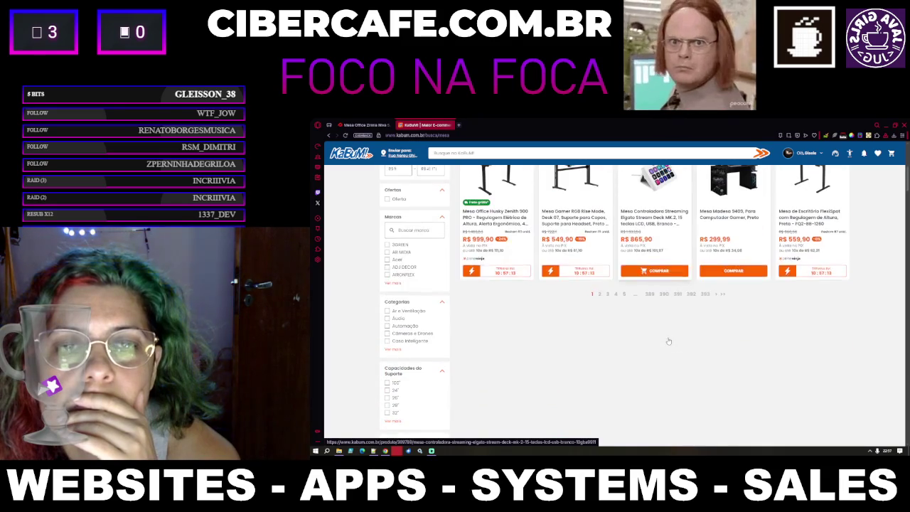
pyautogui.click(599, 293)
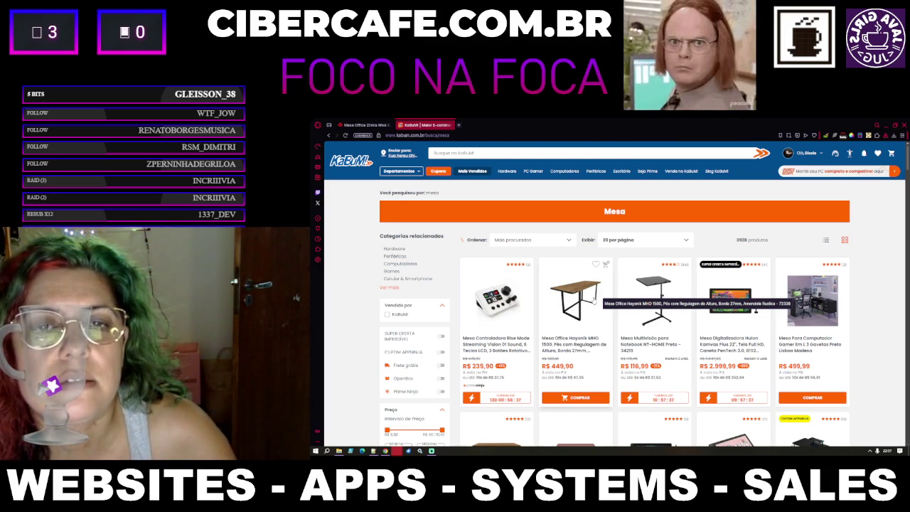
# Step: Browse the desks on page 2 and move on to page 3
pyautogui.scroll(-3, 595, 300)
pyautogui.scroll(-1, 606, 351)
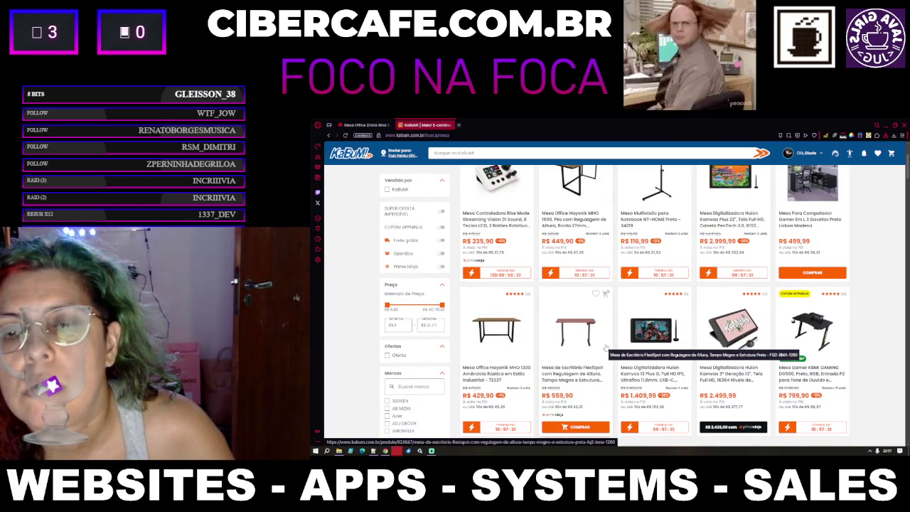
pyautogui.scroll(-1, 606, 347)
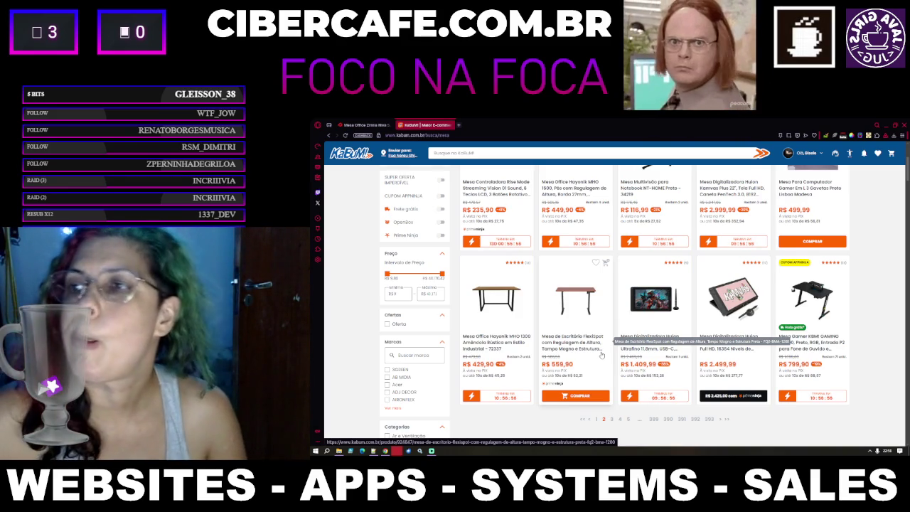
pyautogui.scroll(-2, 675, 369)
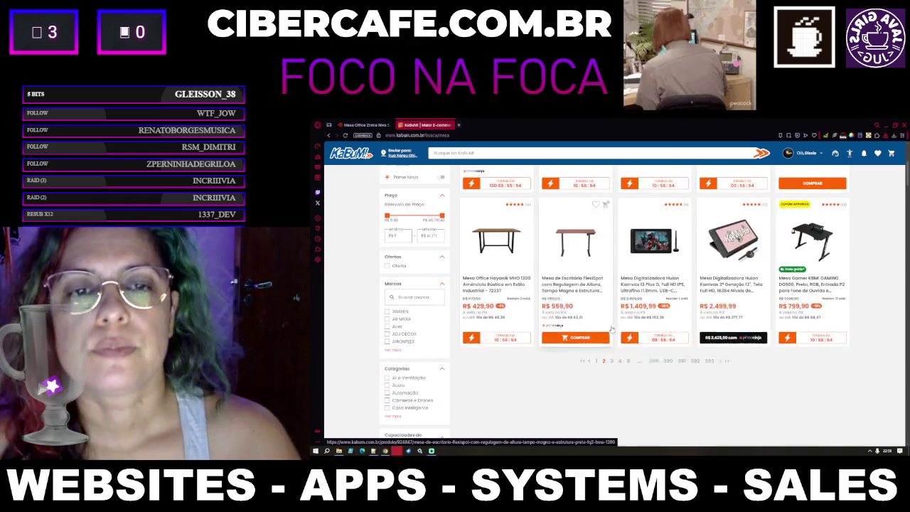
pyautogui.click(612, 359)
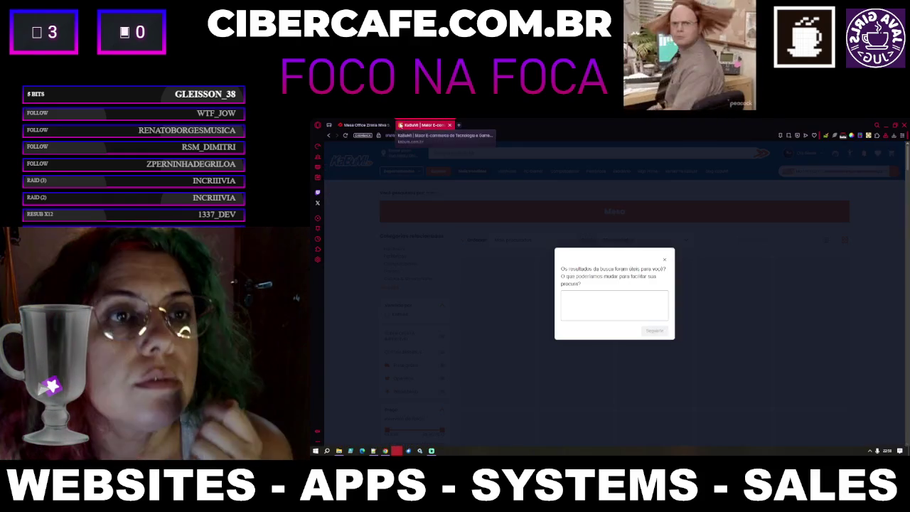
# Step: Dismiss the search feedback pop-up and go to page 4 of the results
pyautogui.press('Escape')
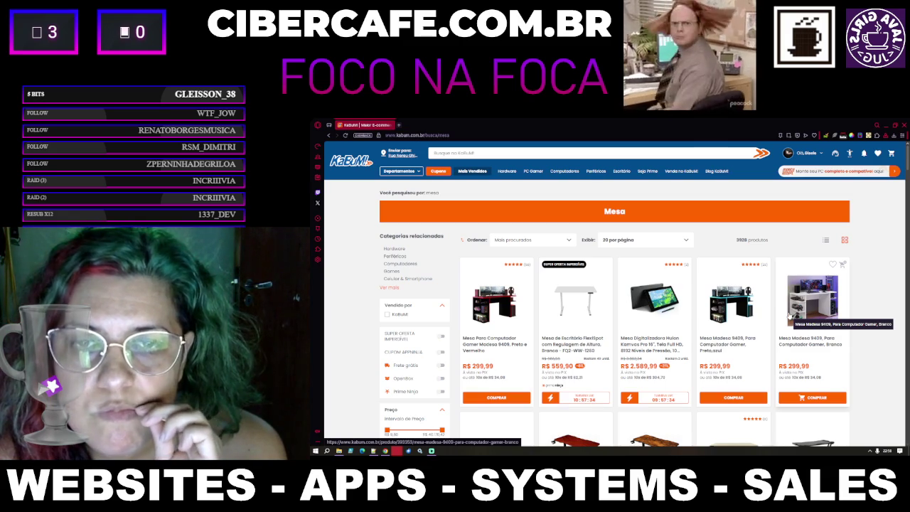
pyautogui.scroll(-3, 790, 316)
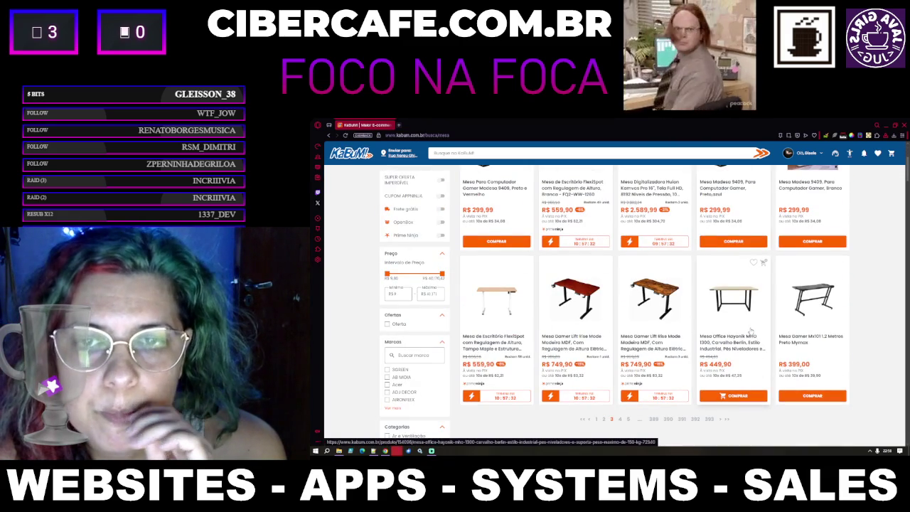
pyautogui.scroll(-2, 746, 327)
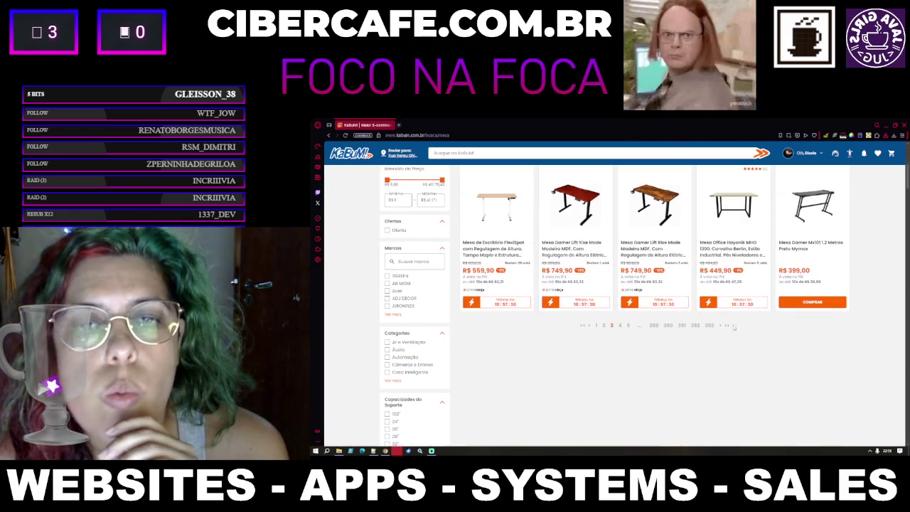
pyautogui.doubleClick(619, 325)
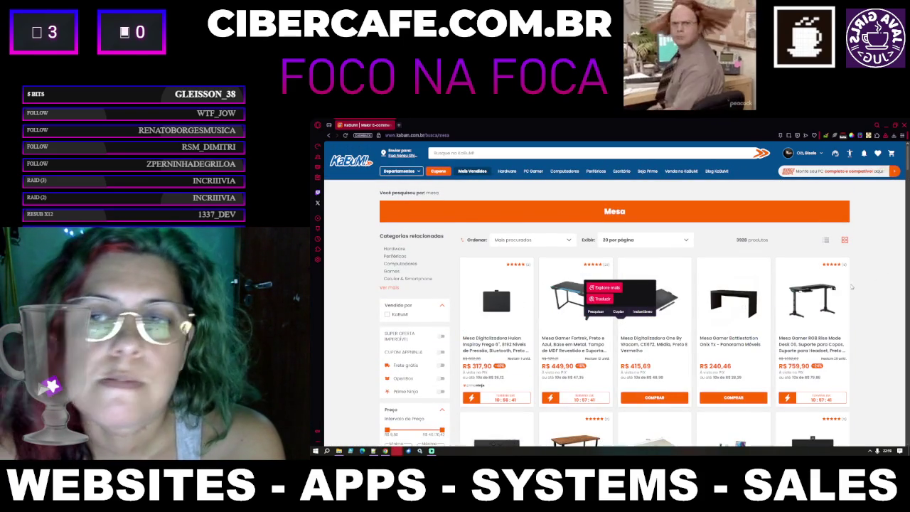
# Step: Clear the stray text selection and move on to page 5 of the 'mesa' results
pyautogui.click(877, 280)
pyautogui.scroll(-3, 876, 278)
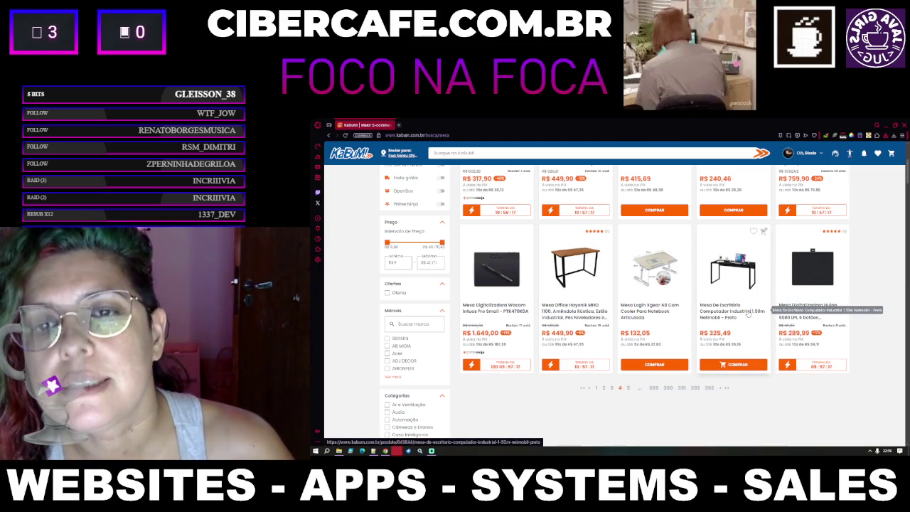
pyautogui.scroll(-2, 628, 330)
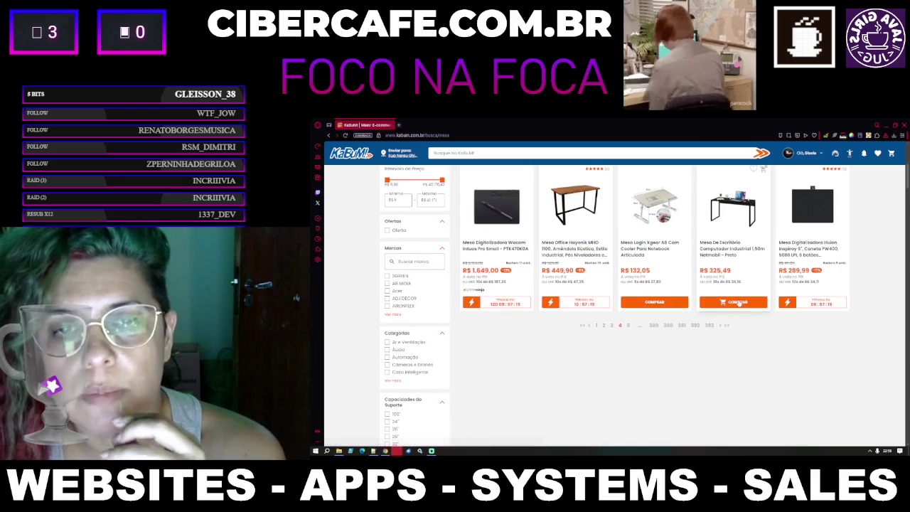
pyautogui.click(628, 326)
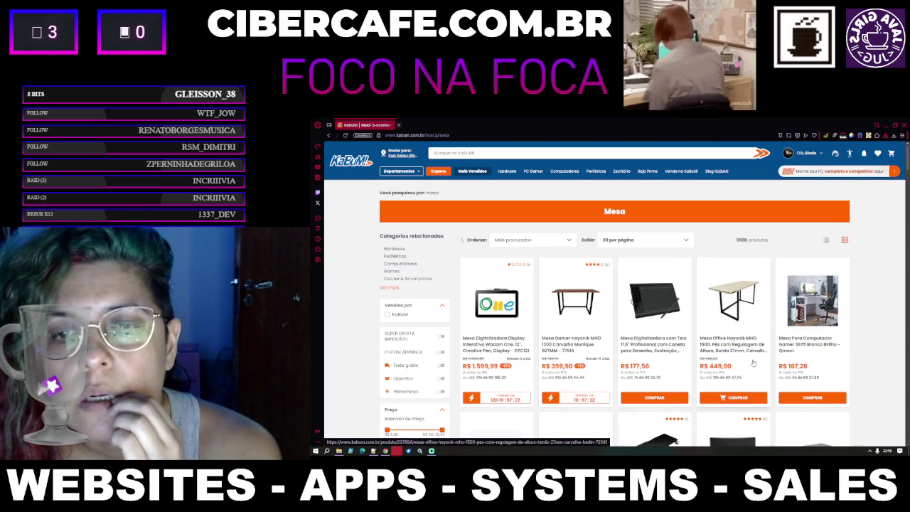
# Step: Open the Mesa Office Hayonik MHO 1500 desk at R$ 449,90 and view its tabletop close-up
pyautogui.click(729, 350)
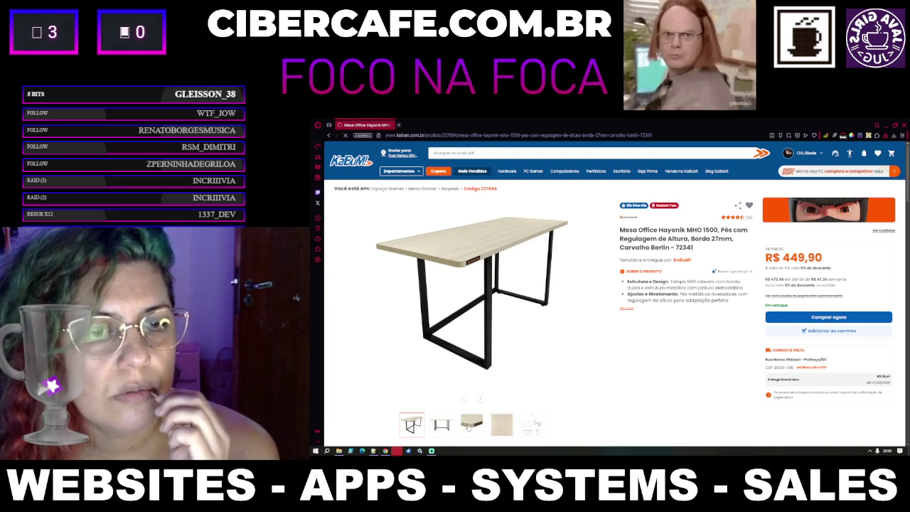
pyautogui.click(471, 426)
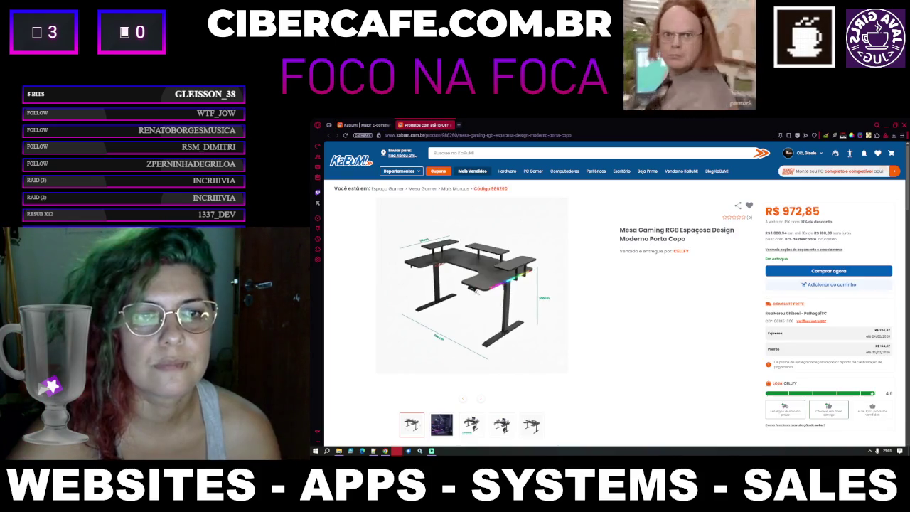
# Step: Enlarge the Mesa Gaming RGB desk photo and browse its gallery images, then close the lightbox
pyautogui.click(477, 292)
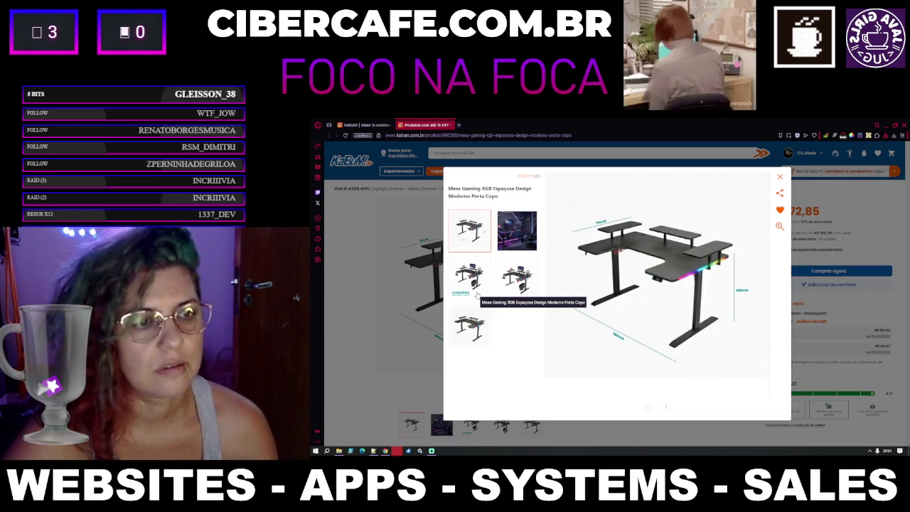
pyautogui.click(524, 241)
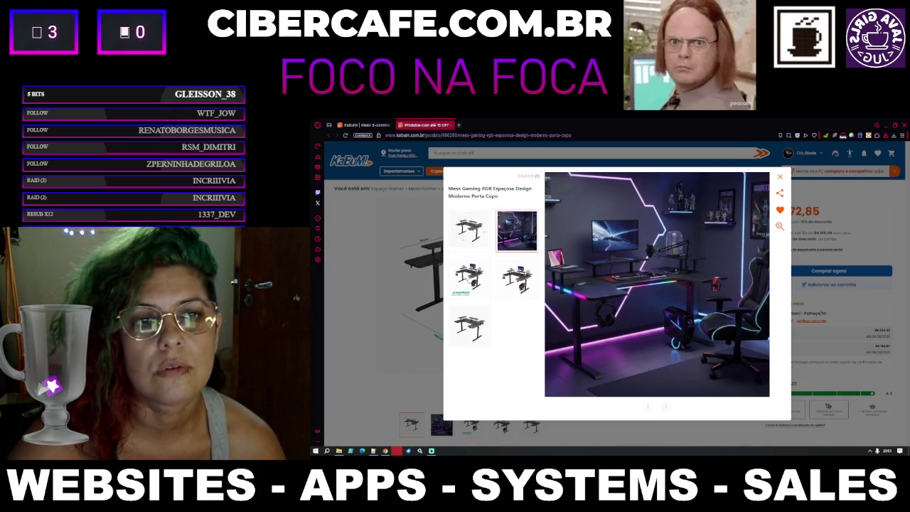
pyautogui.click(468, 288)
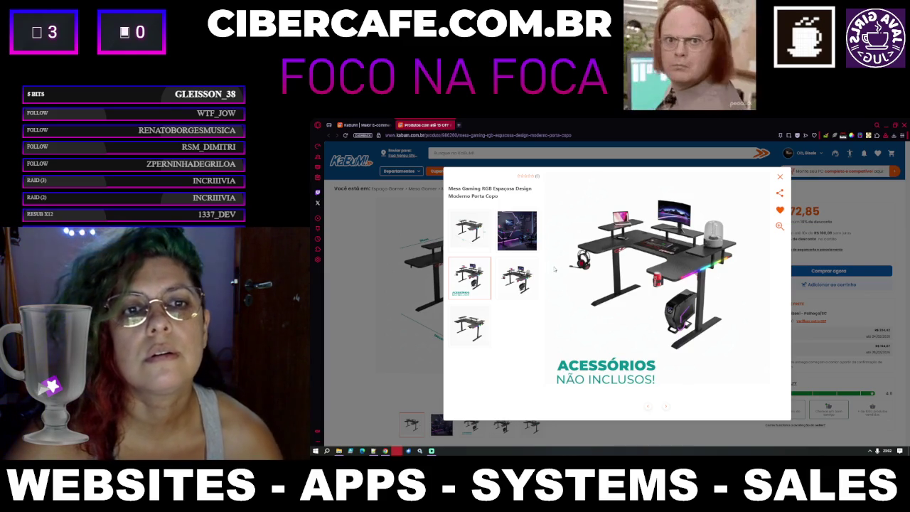
pyautogui.click(530, 283)
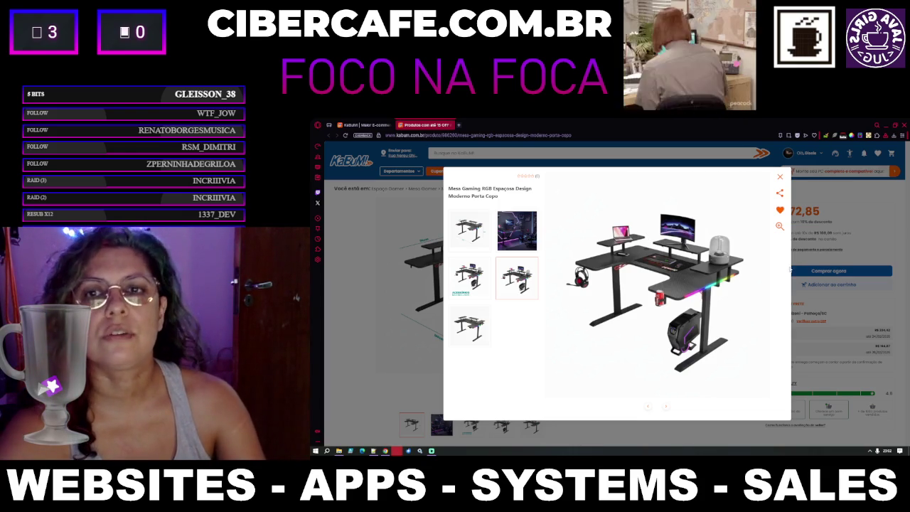
pyautogui.click(520, 246)
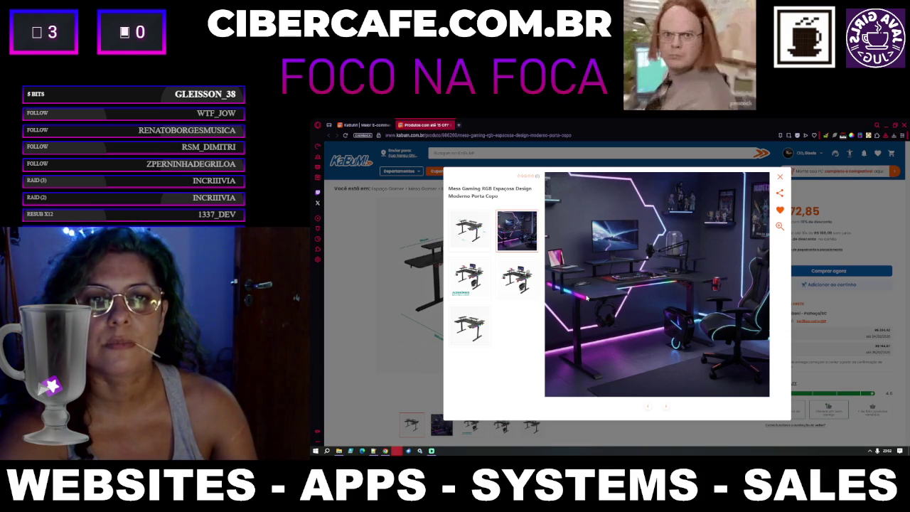
pyautogui.click(466, 327)
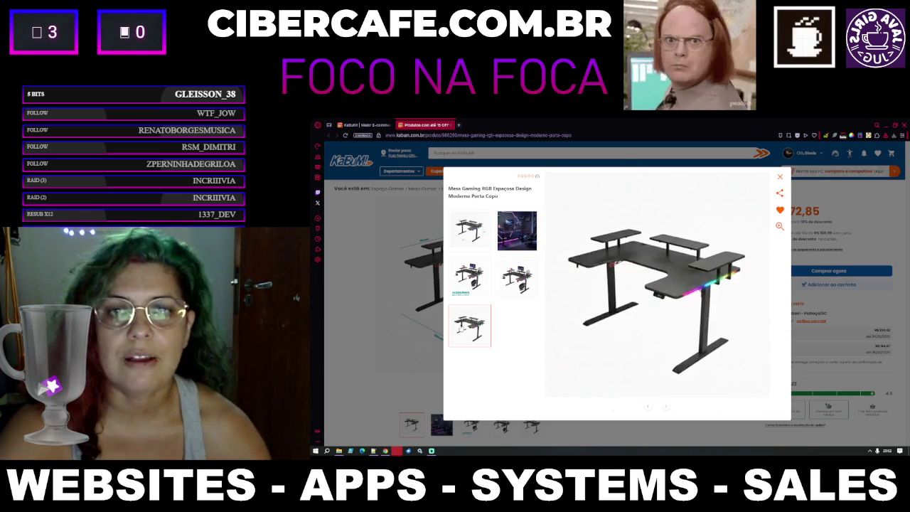
pyautogui.click(478, 283)
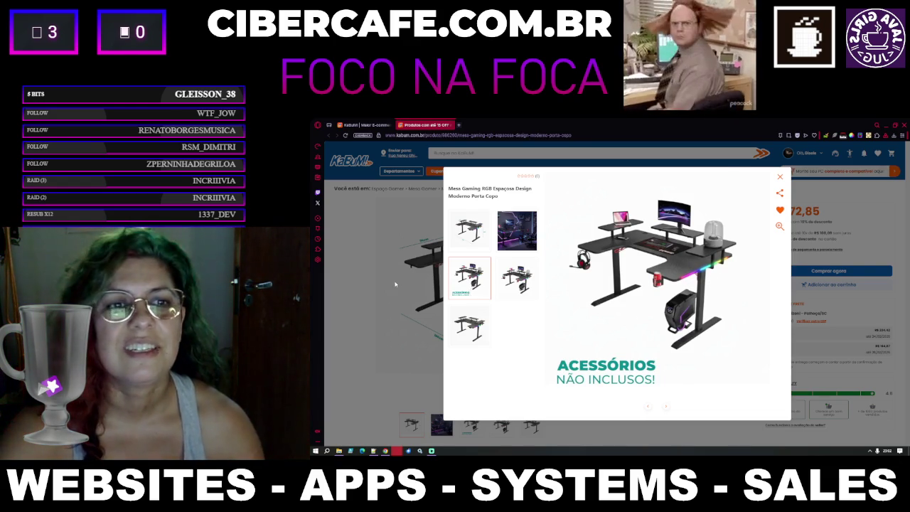
pyautogui.press('Escape')
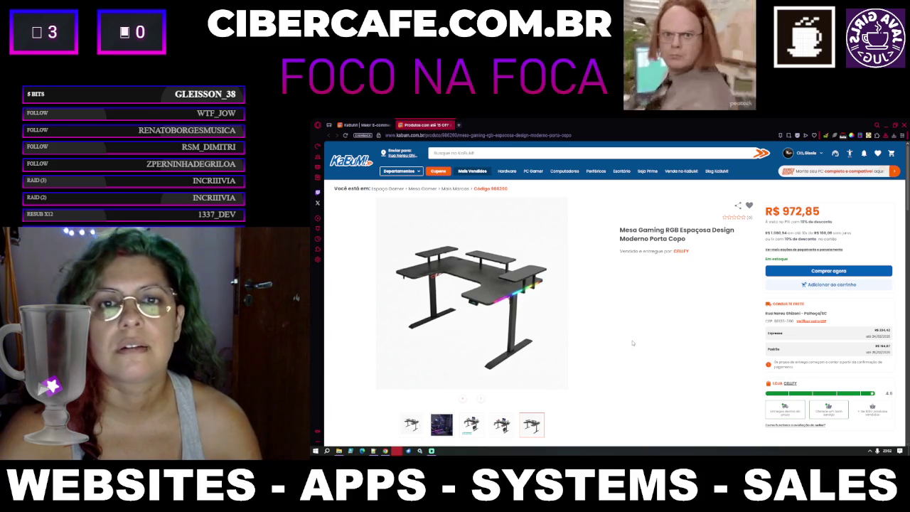
# Step: Review the desk thumbnails again, re-enlarge the photo, then close the product tab
pyautogui.scroll(-3, 632, 342)
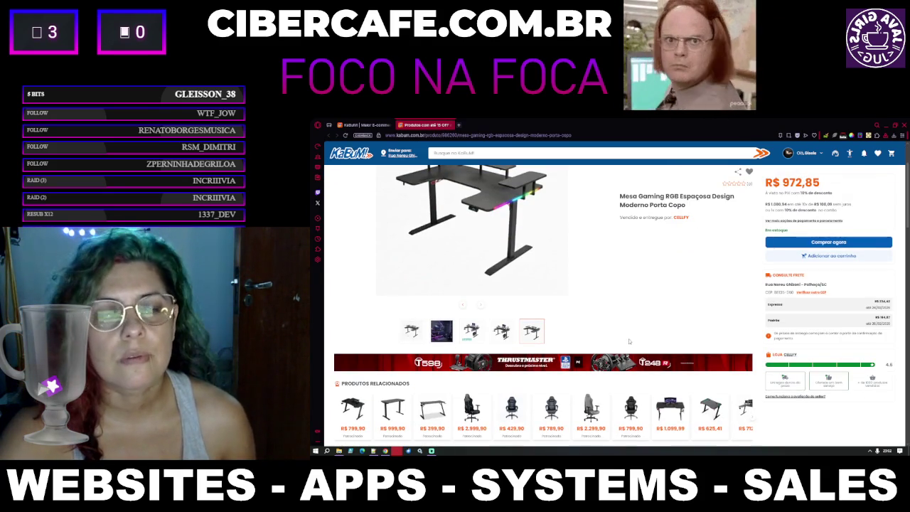
pyautogui.click(502, 334)
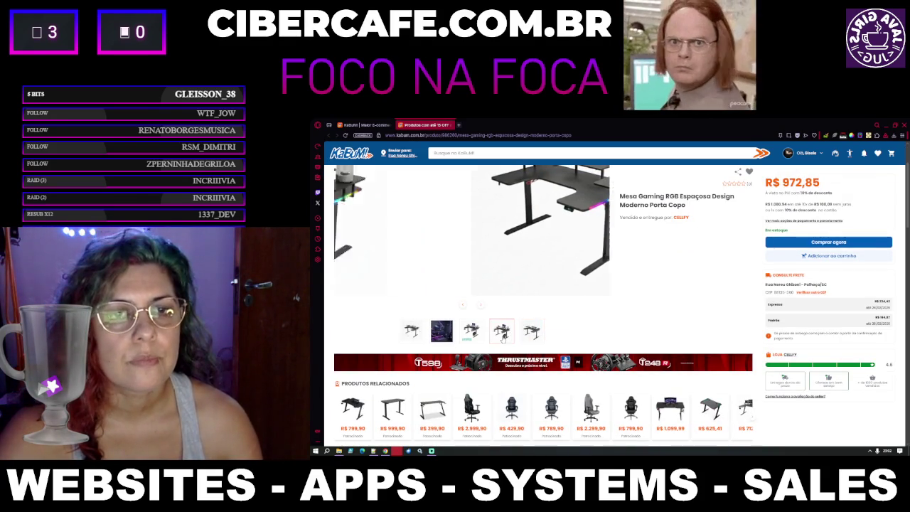
pyautogui.click(471, 333)
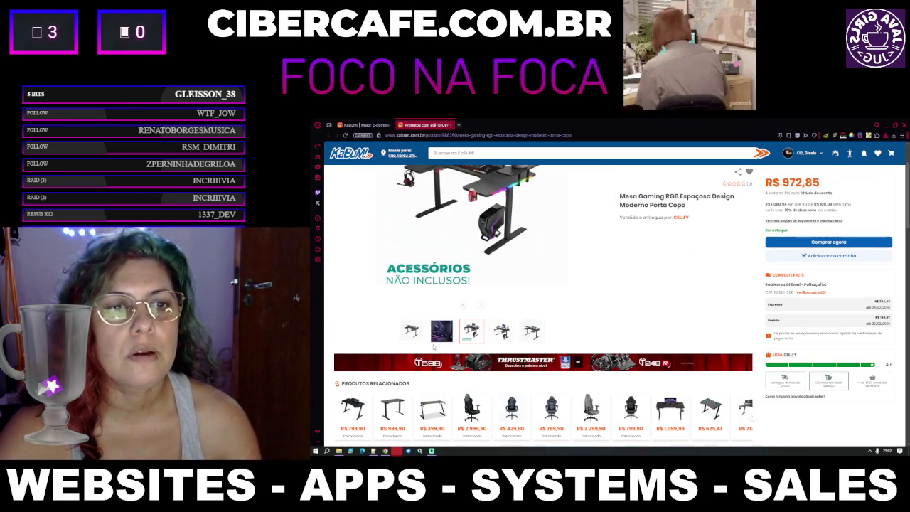
pyautogui.click(413, 333)
pyautogui.scroll(2, 434, 299)
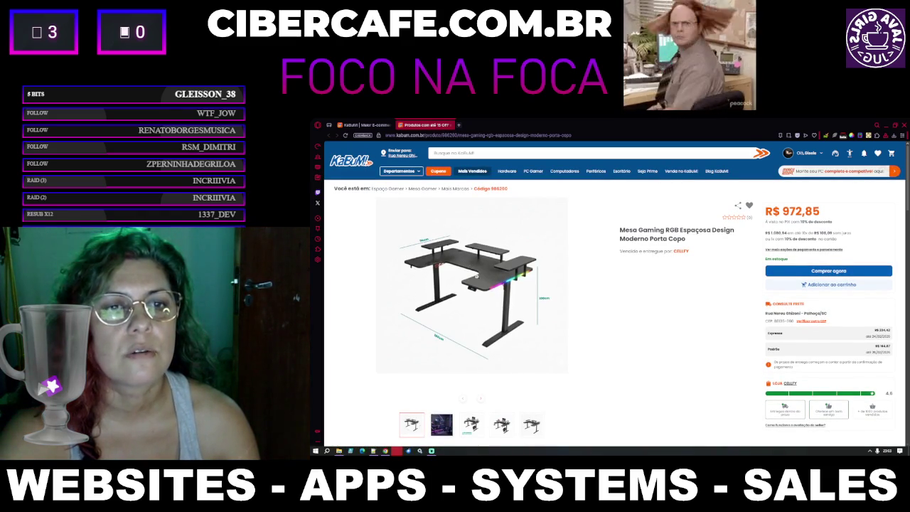
pyautogui.click(486, 291)
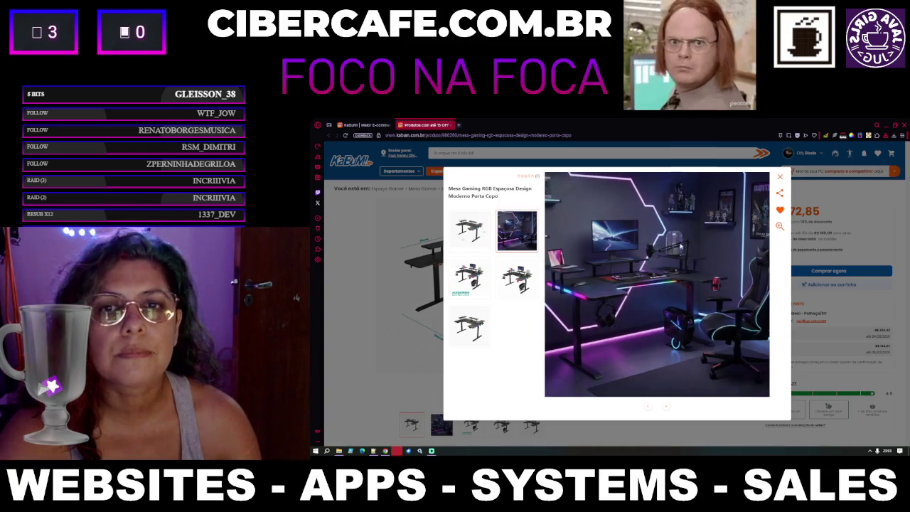
pyautogui.click(409, 325)
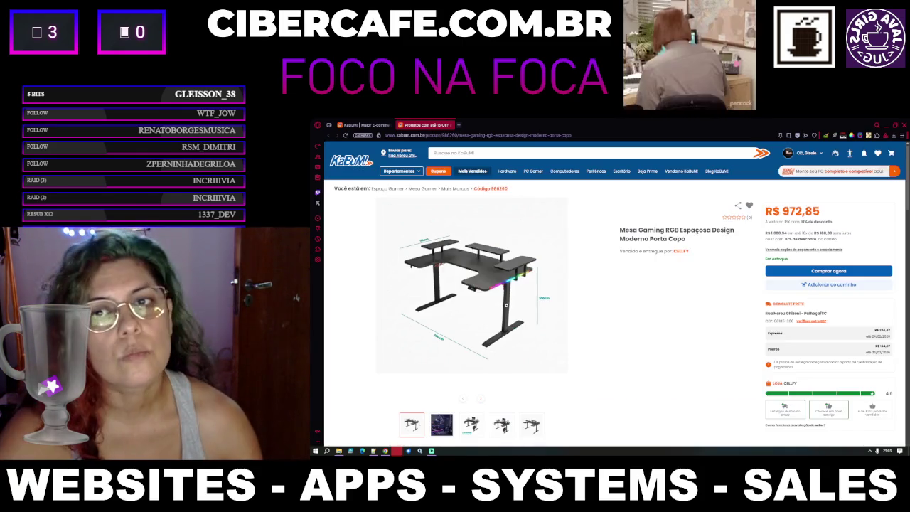
pyautogui.scroll(-3, 592, 344)
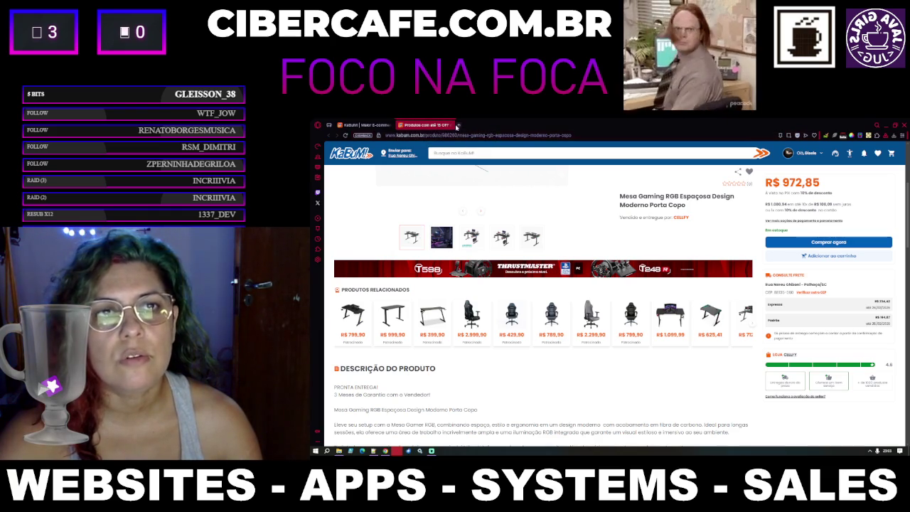
pyautogui.click(450, 125)
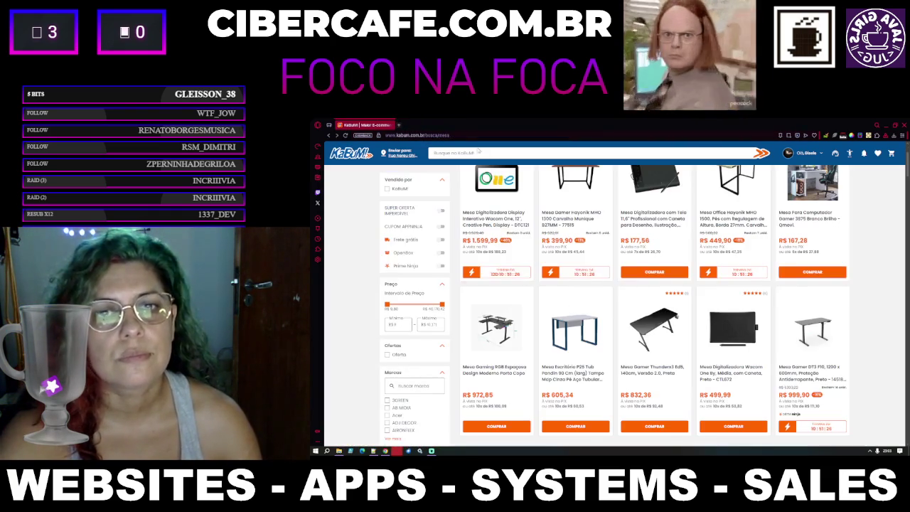
# Step: Page through the mesa search results to pages 6, 7 and 8
pyautogui.scroll(-1, 707, 285)
pyautogui.scroll(2, 705, 284)
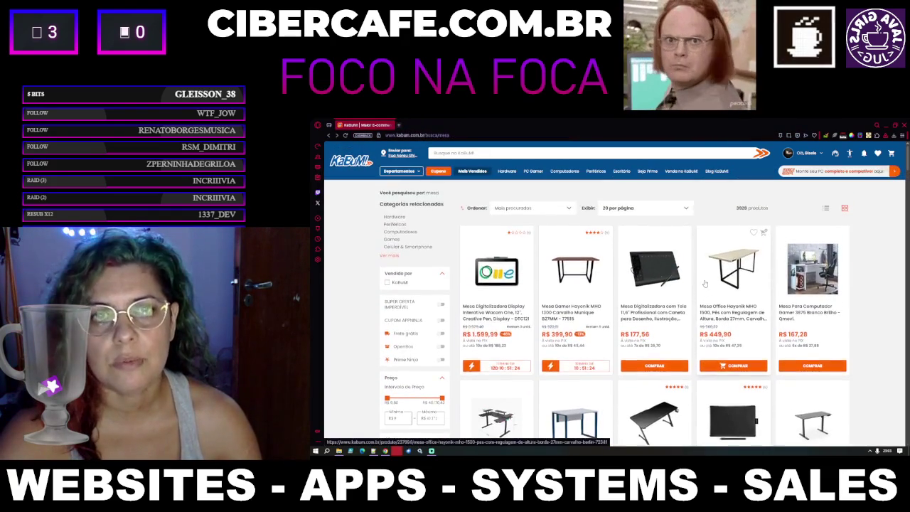
pyautogui.scroll(-5, 704, 283)
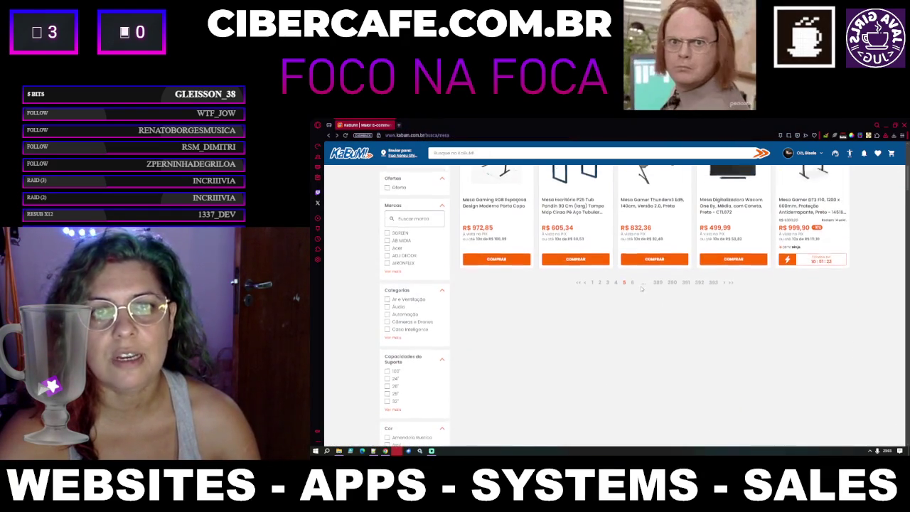
pyautogui.click(632, 294)
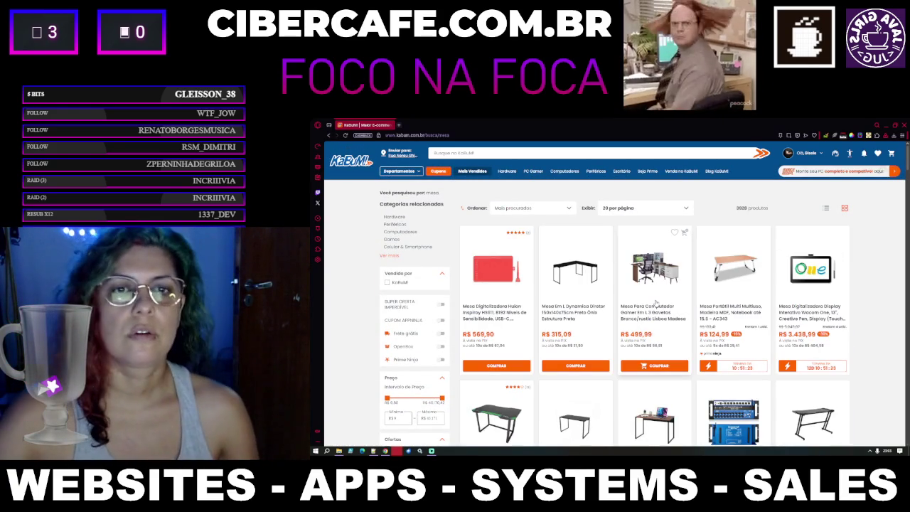
pyautogui.scroll(-2, 651, 355)
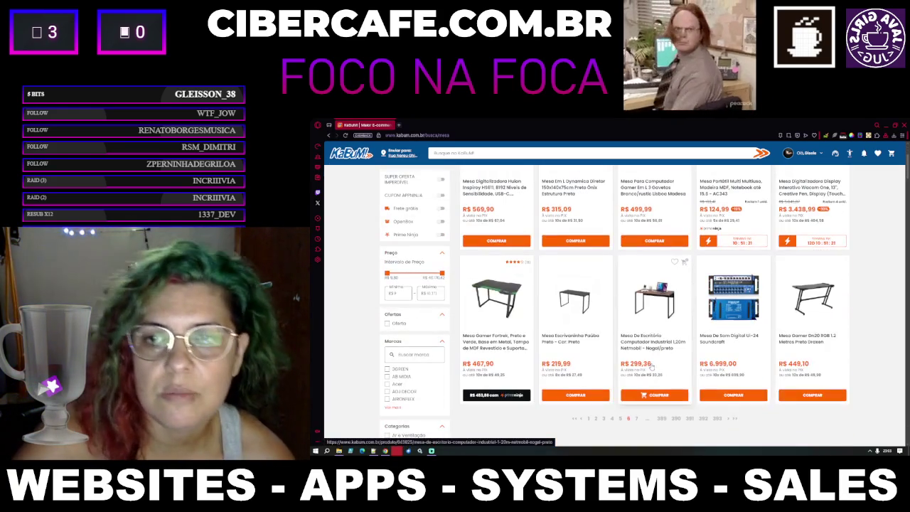
pyautogui.scroll(-2, 644, 364)
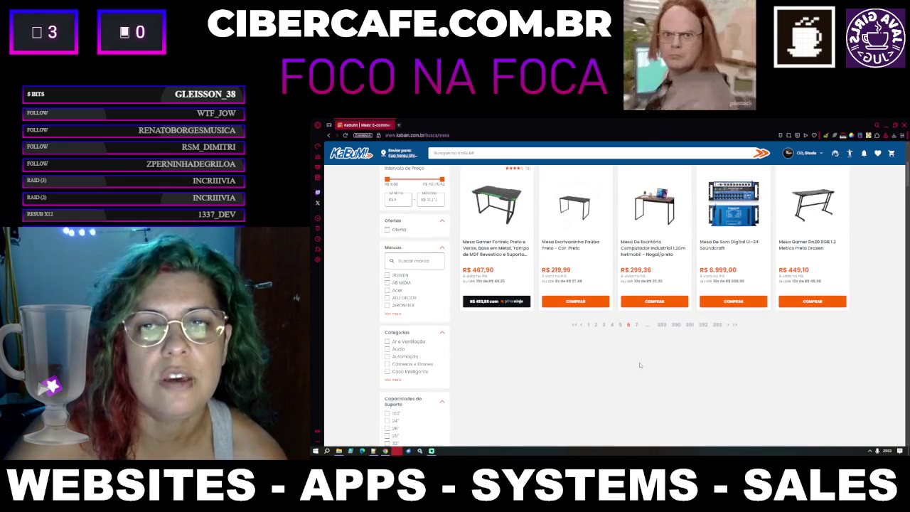
pyautogui.click(636, 324)
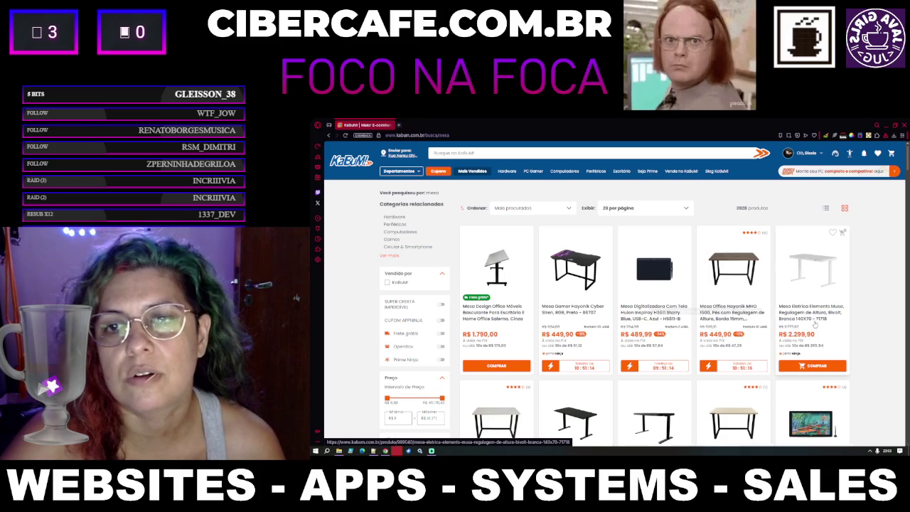
pyautogui.scroll(-5, 813, 321)
pyautogui.scroll(4, 810, 321)
pyautogui.scroll(-5, 809, 321)
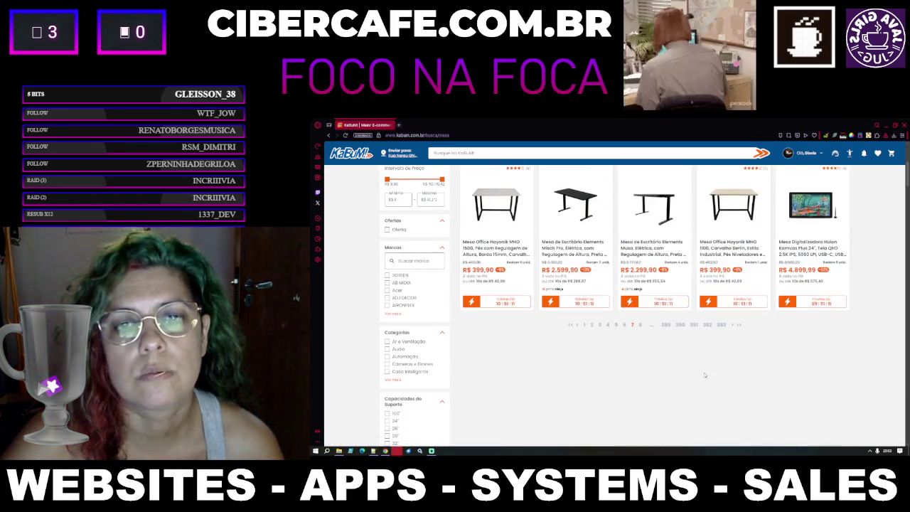
pyautogui.click(639, 325)
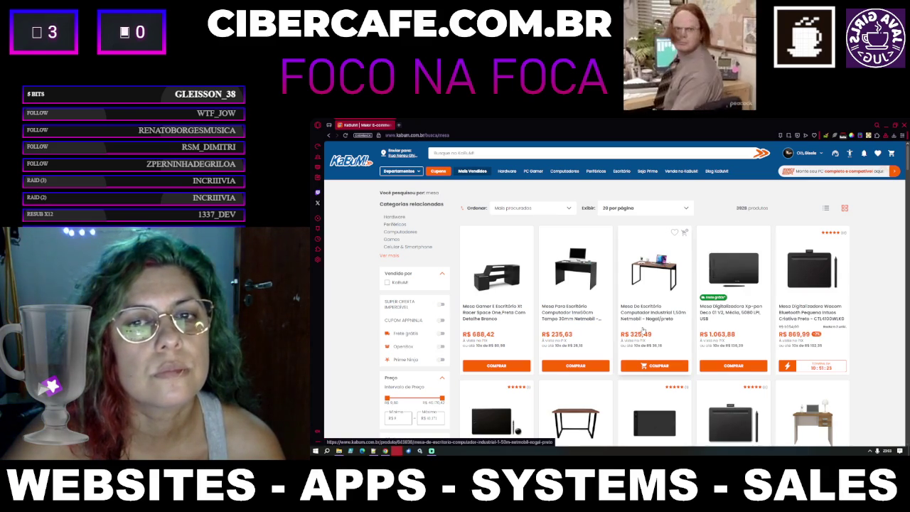
# Step: Filter the results by Ajuste de Altura, leaving only the MX700 monitor
pyautogui.scroll(-3, 643, 331)
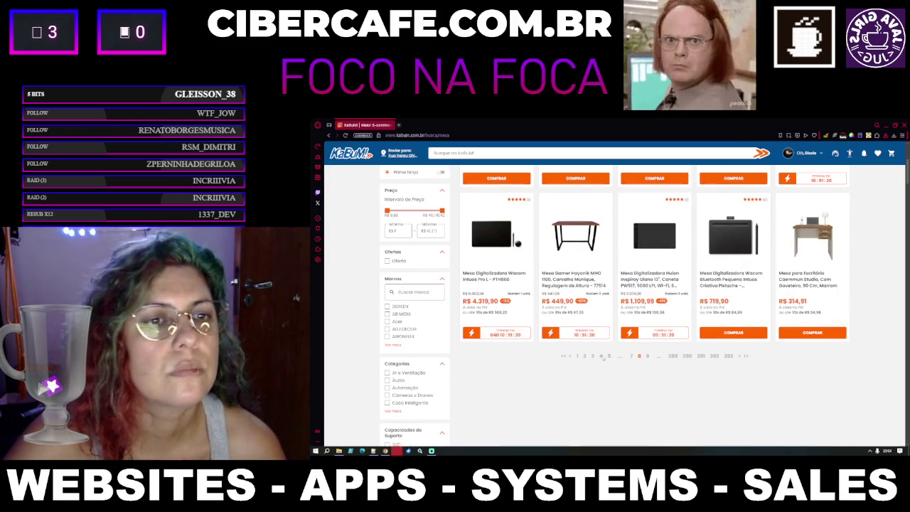
pyautogui.scroll(-1, 419, 389)
pyautogui.scroll(-3, 419, 390)
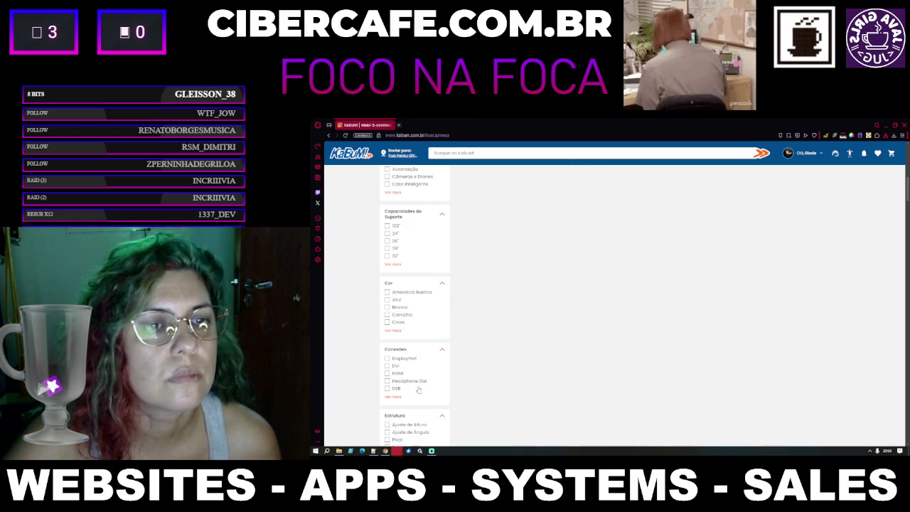
pyautogui.scroll(-2, 419, 390)
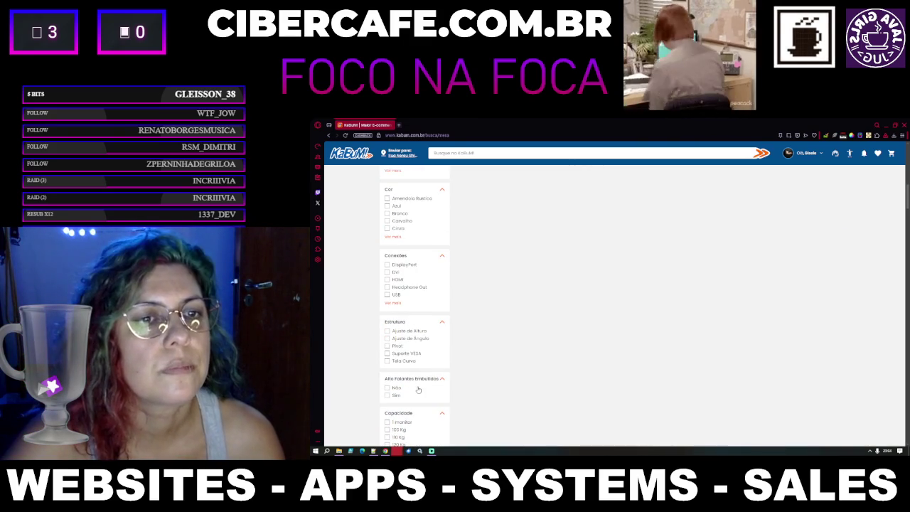
pyautogui.click(387, 331)
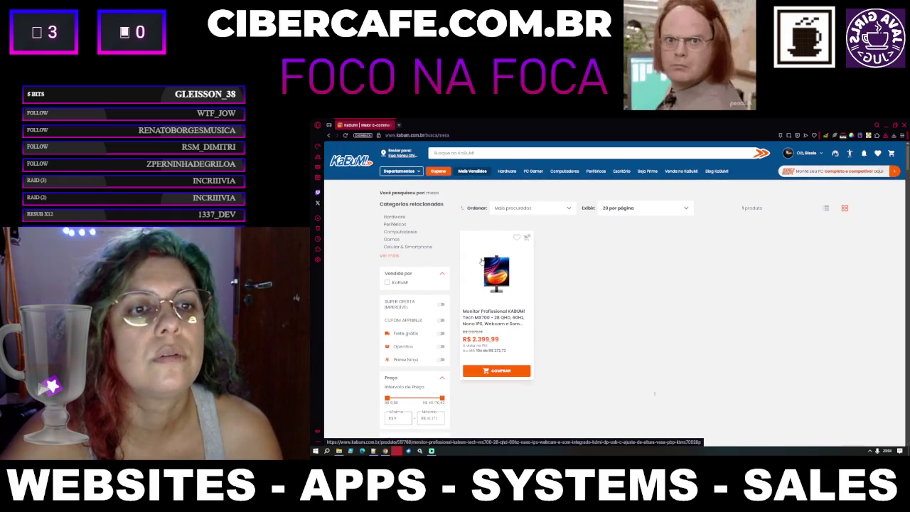
pyautogui.scroll(-10, 462, 284)
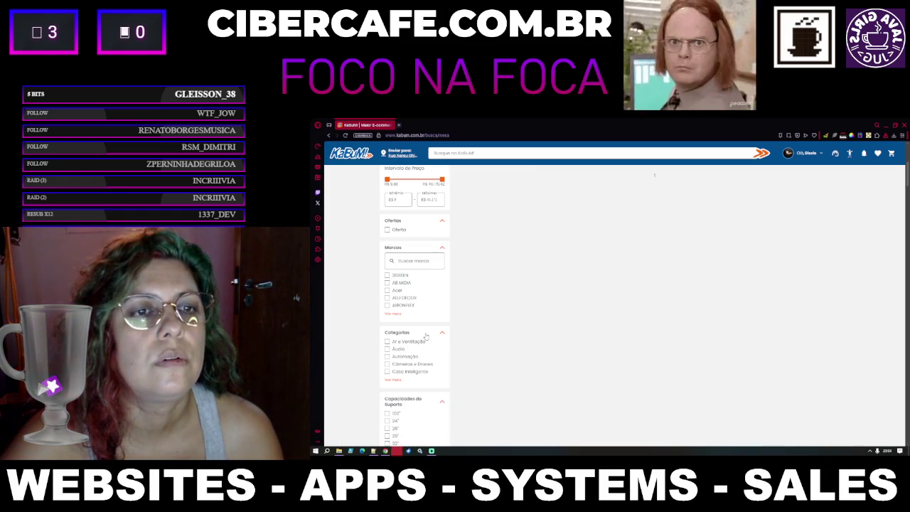
pyautogui.scroll(10, 425, 334)
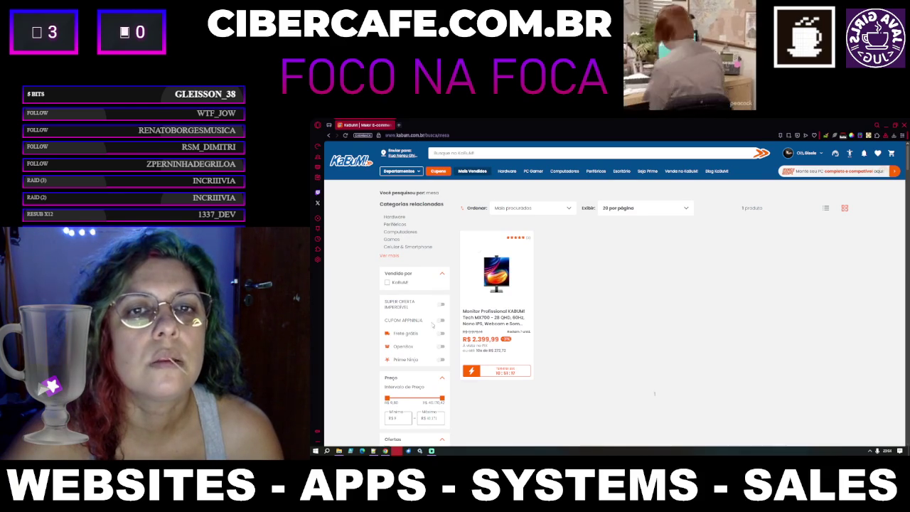
# Step: Search KaBuM again for 'mesa' and apply the Ajuste de Altura filter
pyautogui.click(484, 152)
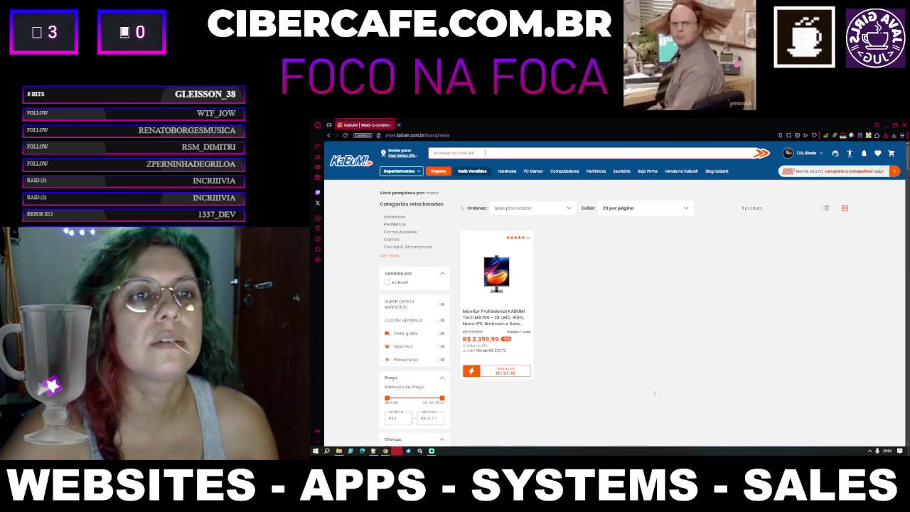
pyautogui.write('mesa')
pyautogui.press('Return')
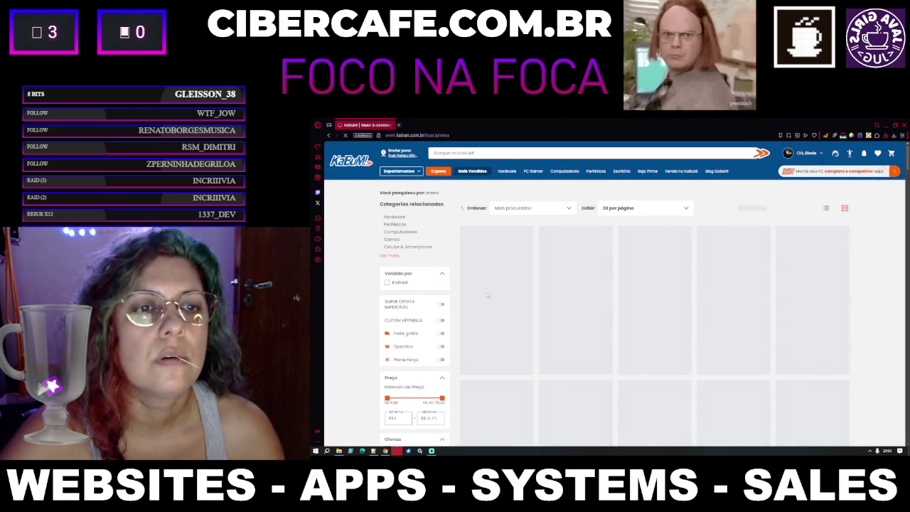
pyautogui.scroll(-10, 389, 391)
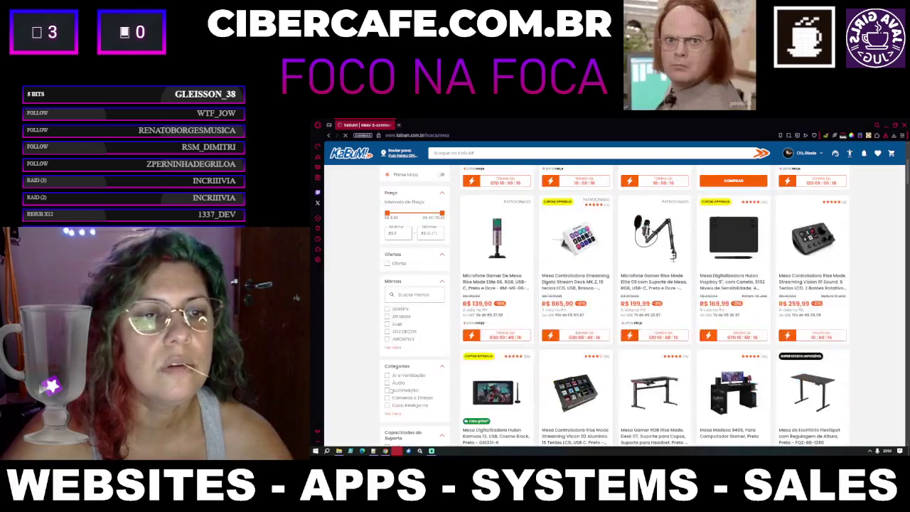
pyautogui.scroll(-3, 390, 390)
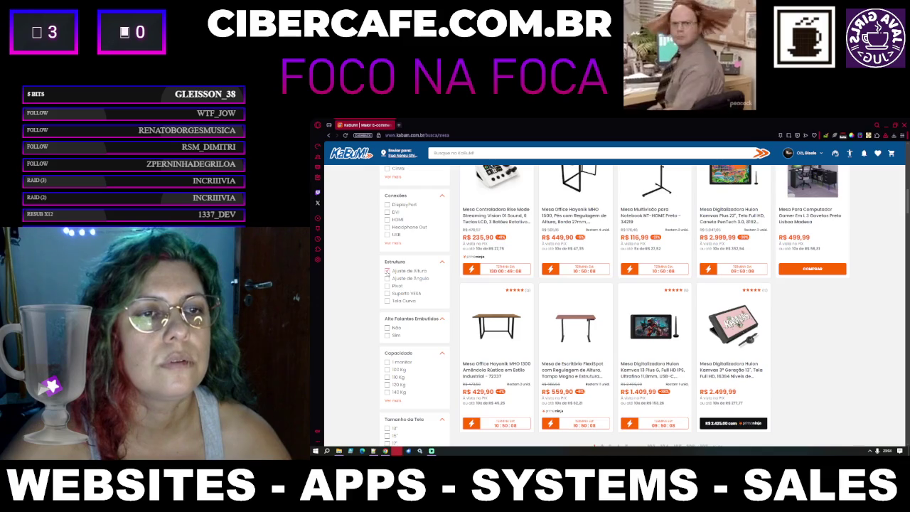
pyautogui.click(388, 271)
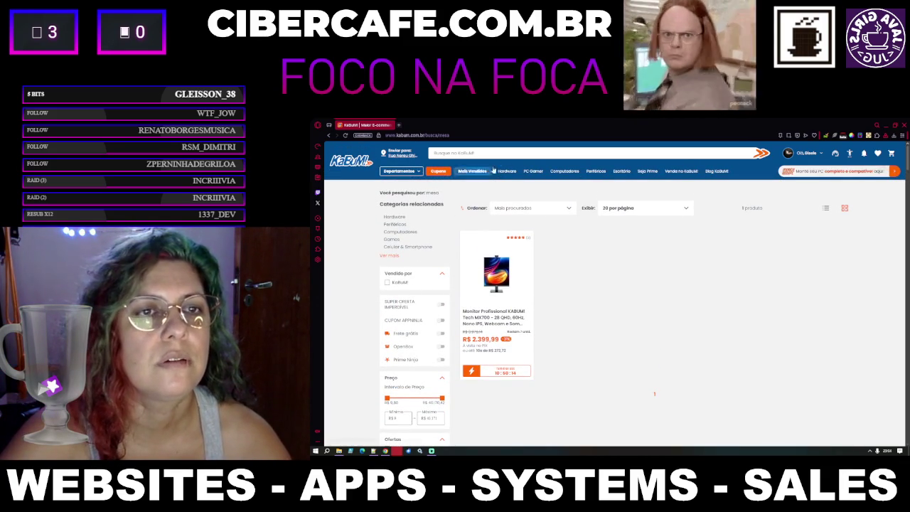
pyautogui.click(530, 155)
# Step: Search for 'mes', then refine to 'mesa articulada' and scroll its 171 results
pyautogui.write('mes')
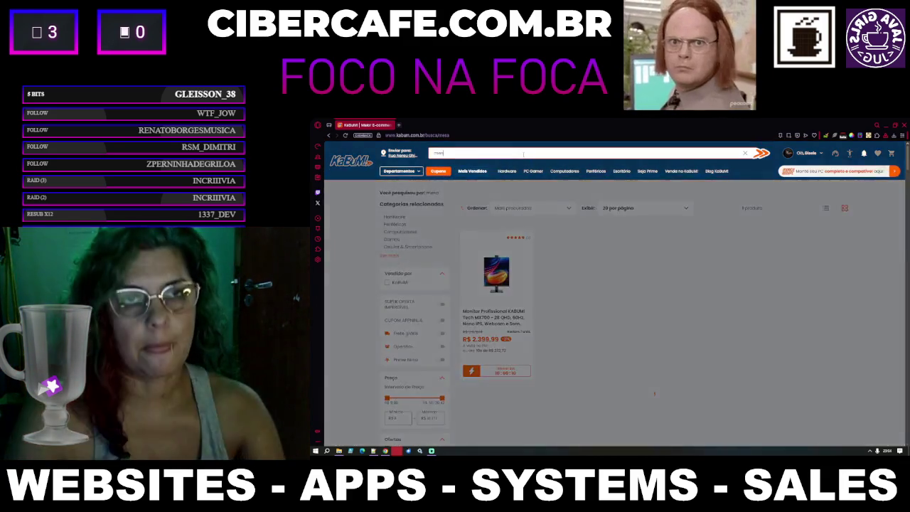
pyautogui.press('Return')
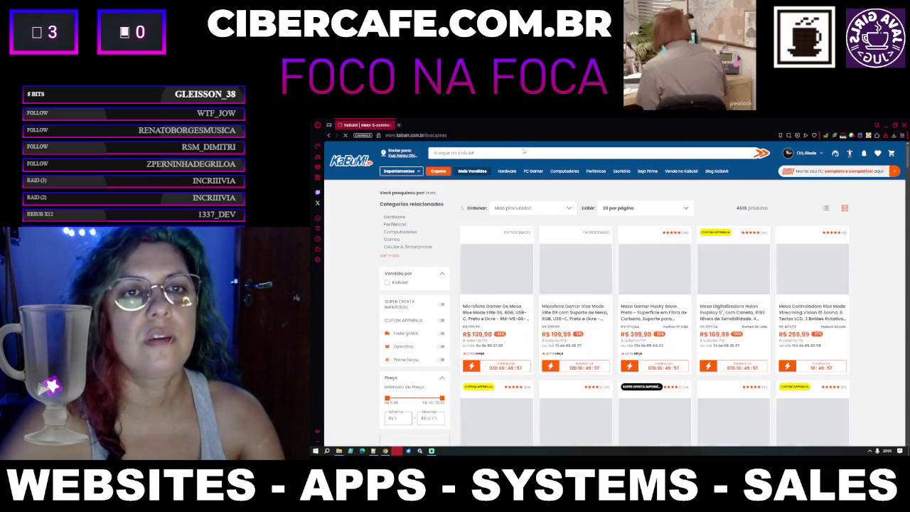
pyautogui.click(523, 151)
pyautogui.write('mesa')
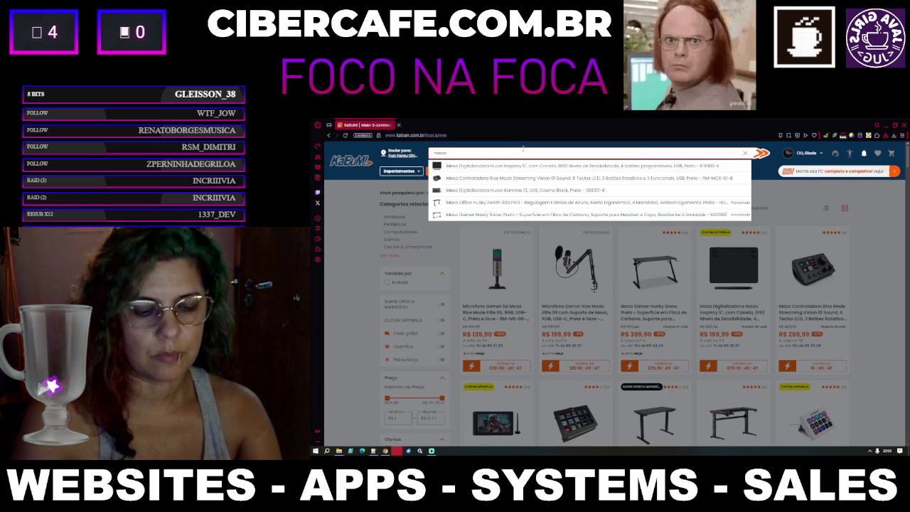
pyautogui.write(' articulada')
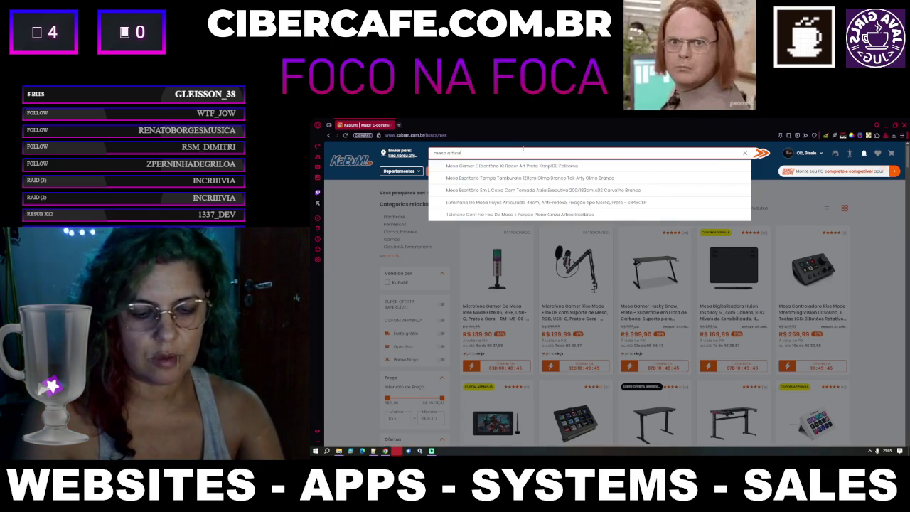
pyautogui.press('Return')
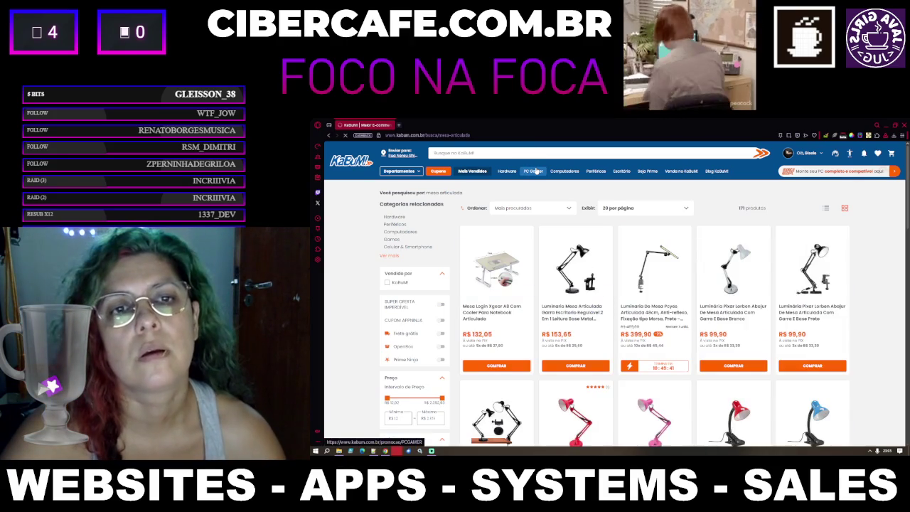
pyautogui.scroll(-10, 524, 186)
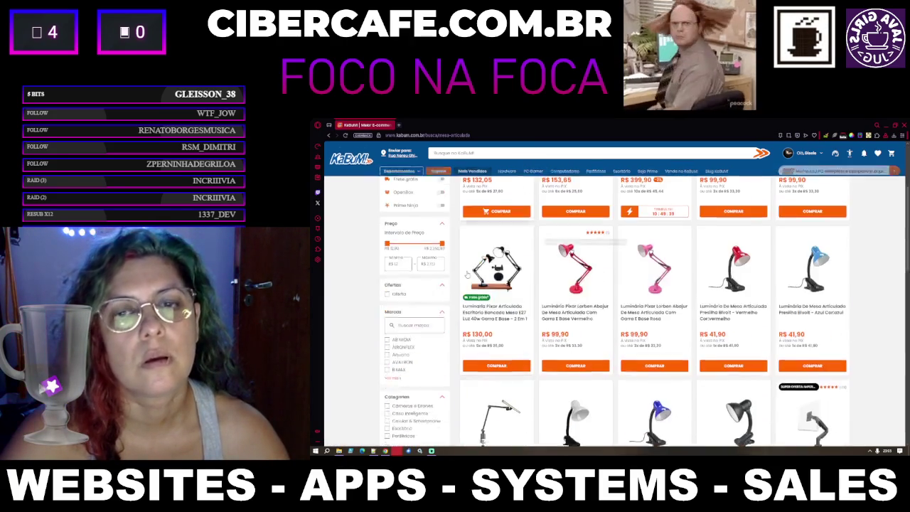
pyautogui.scroll(-3, 461, 273)
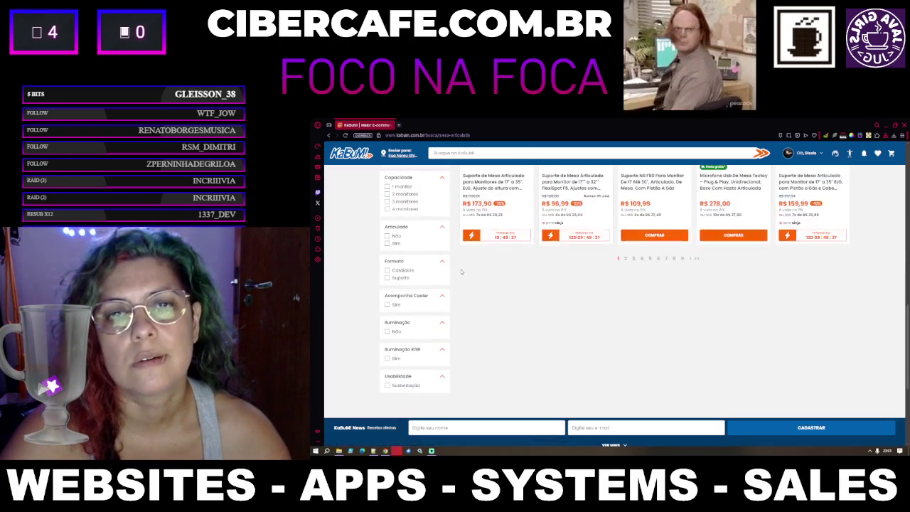
pyautogui.scroll(15, 450, 265)
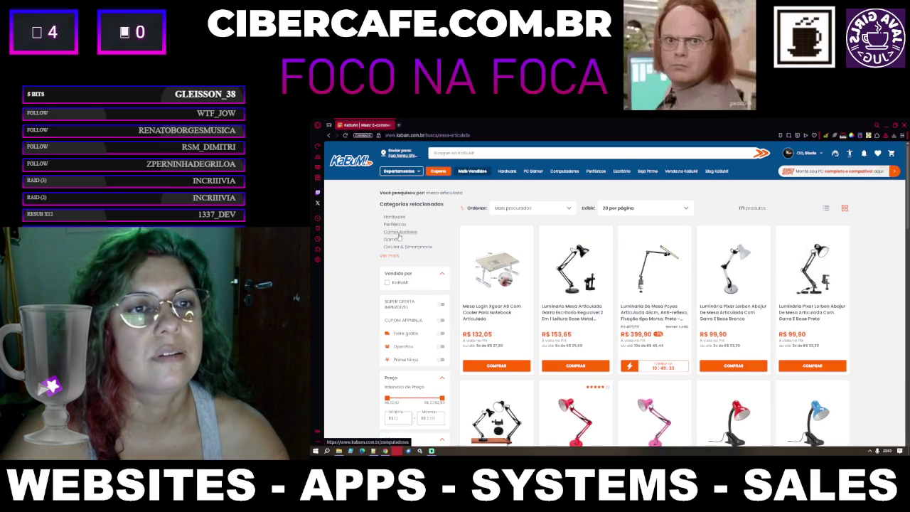
# Step: Open the Escritório category from related categories and go to page 2 of its listings
pyautogui.click(393, 256)
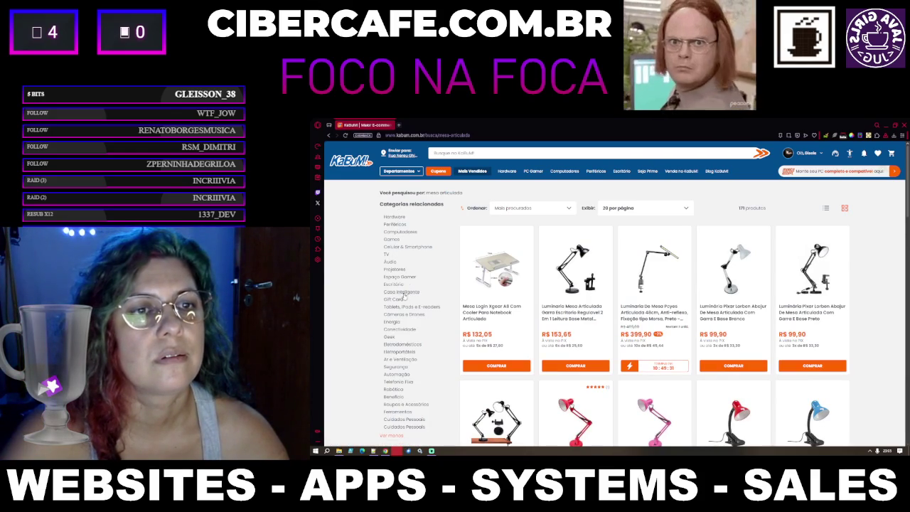
pyautogui.click(393, 284)
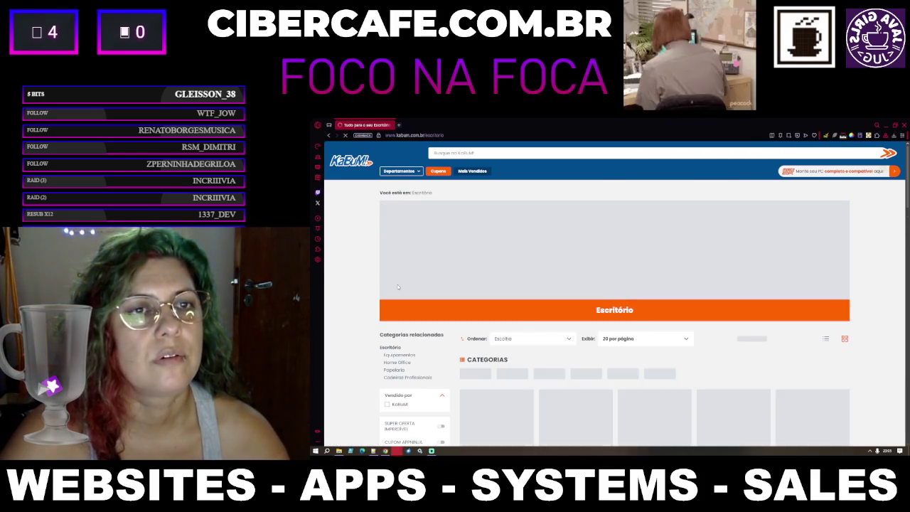
pyautogui.scroll(-5, 511, 271)
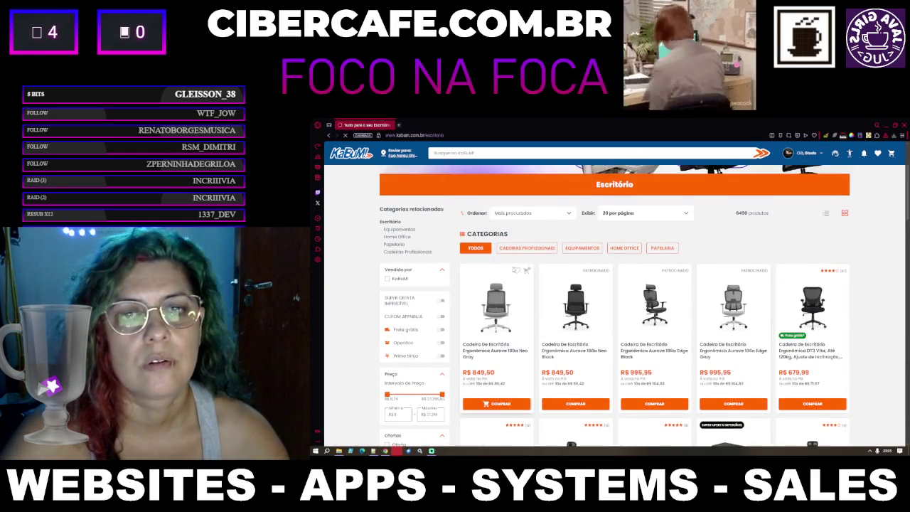
pyautogui.scroll(-5, 512, 270)
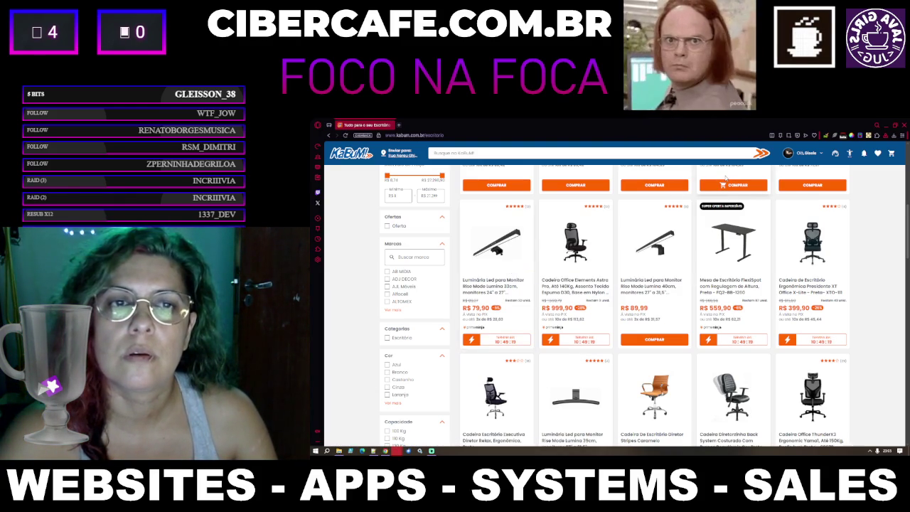
pyautogui.scroll(-3, 725, 177)
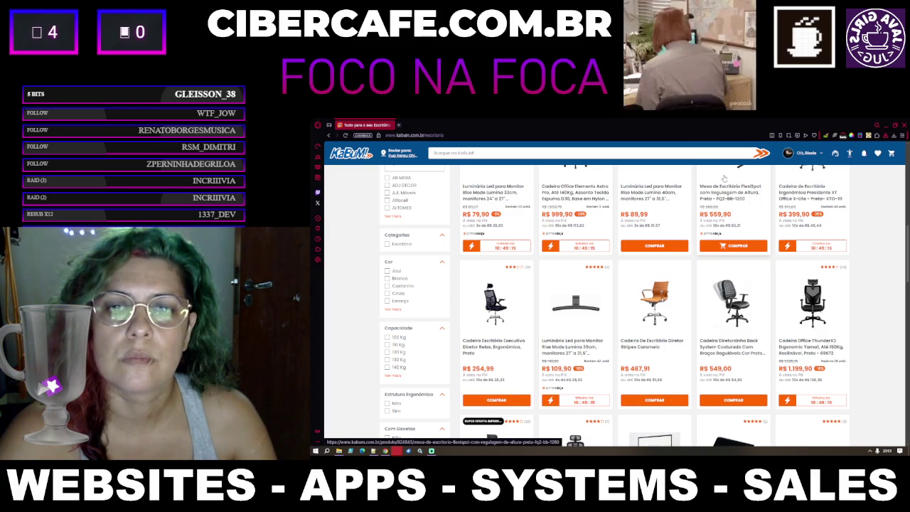
pyautogui.scroll(-3, 721, 178)
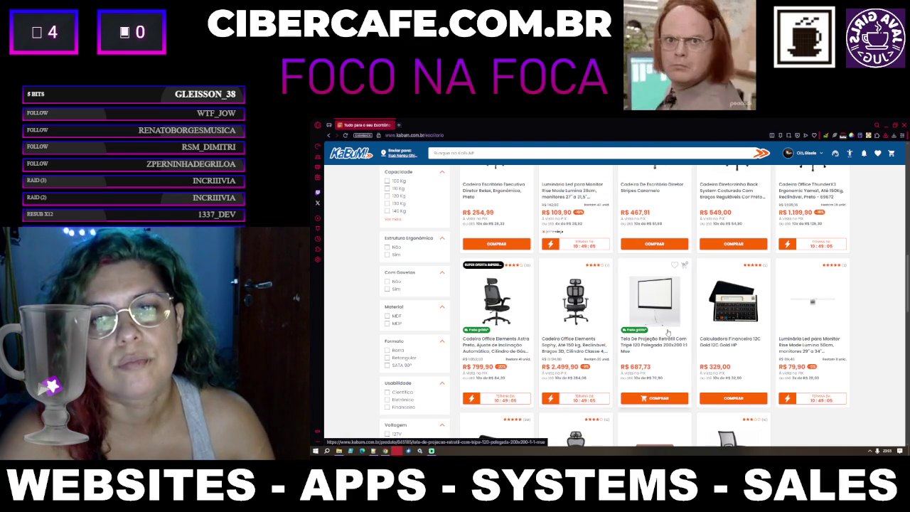
pyautogui.scroll(-2, 668, 332)
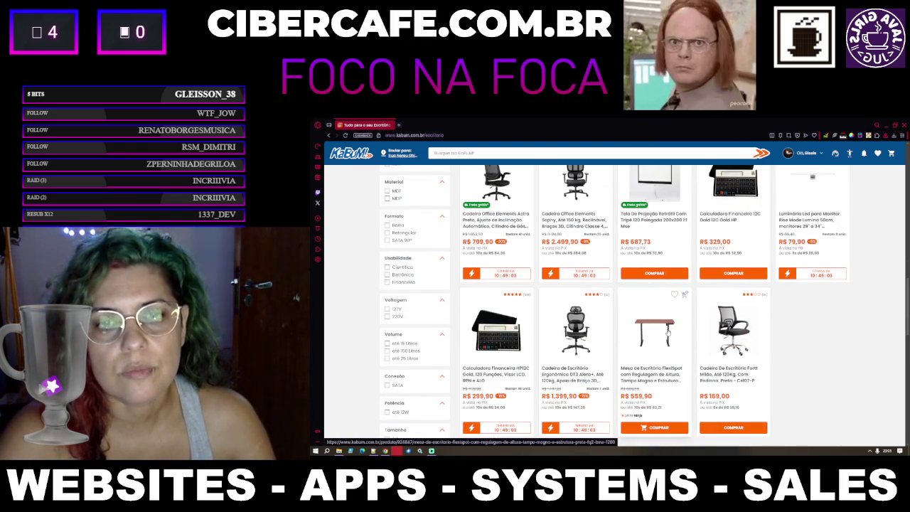
pyautogui.scroll(-2, 669, 332)
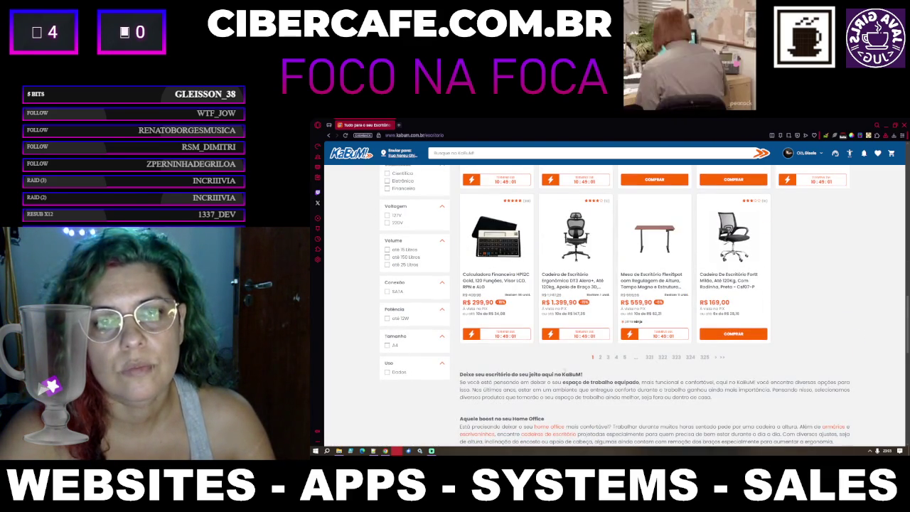
pyautogui.click(600, 359)
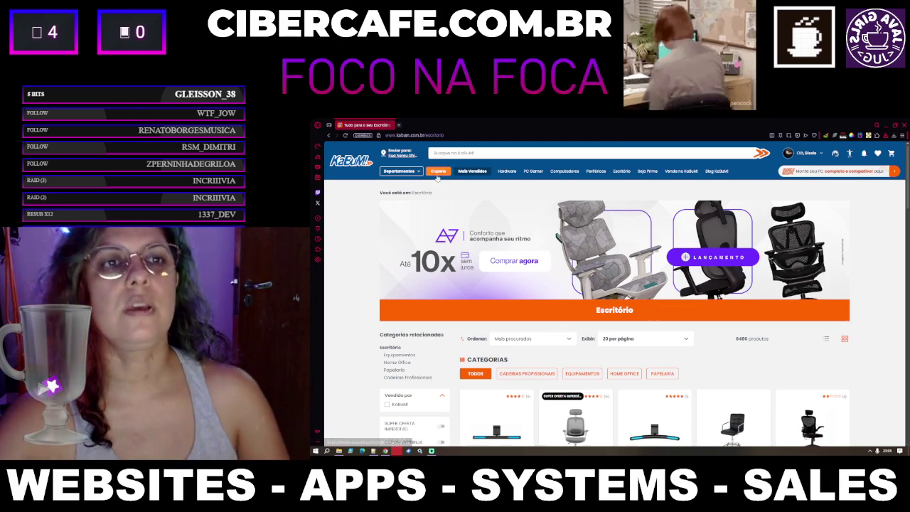
# Step: Advance the KaBuM homepage deals carousel to the monitor deals
pyautogui.click(402, 160)
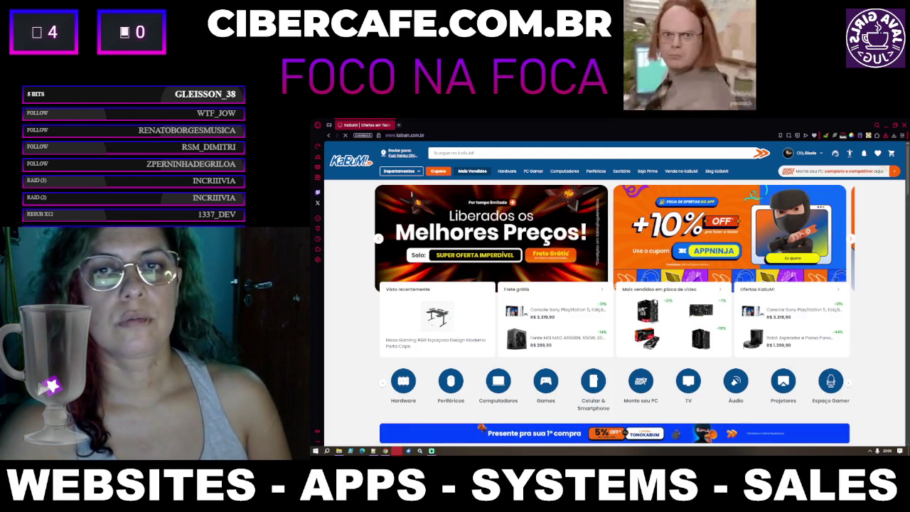
pyautogui.scroll(-5, 654, 302)
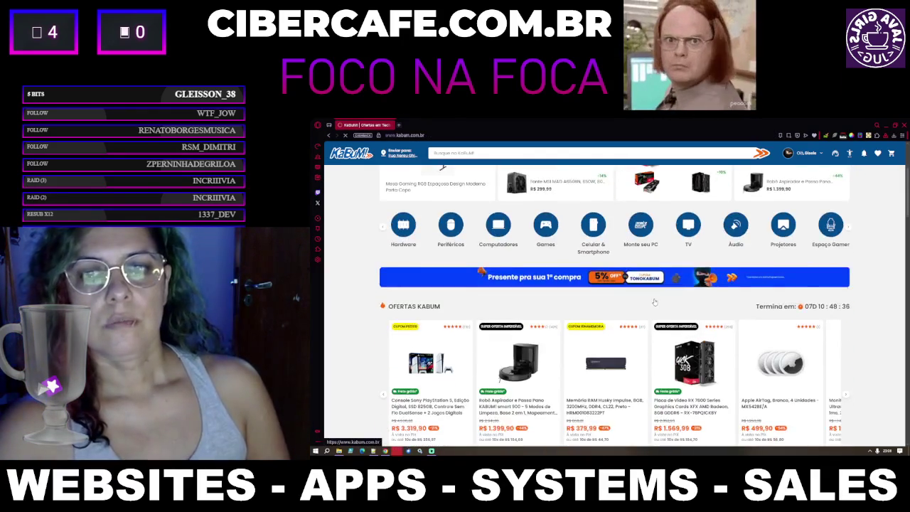
pyautogui.scroll(-3, 654, 301)
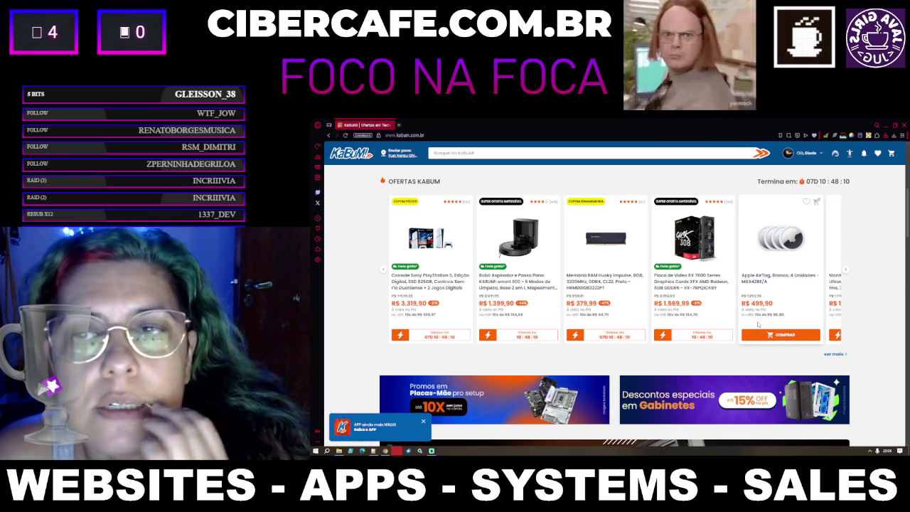
pyautogui.click(846, 271)
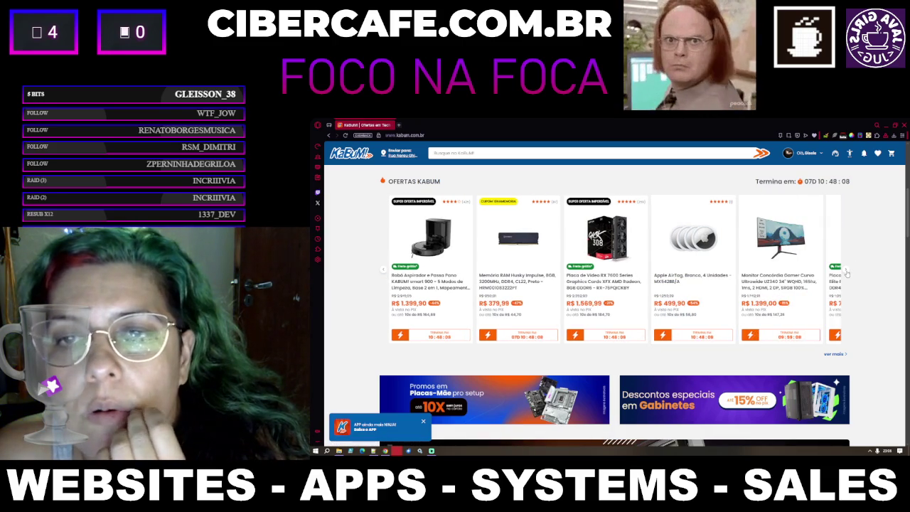
pyautogui.click(846, 273)
pyautogui.click(846, 274)
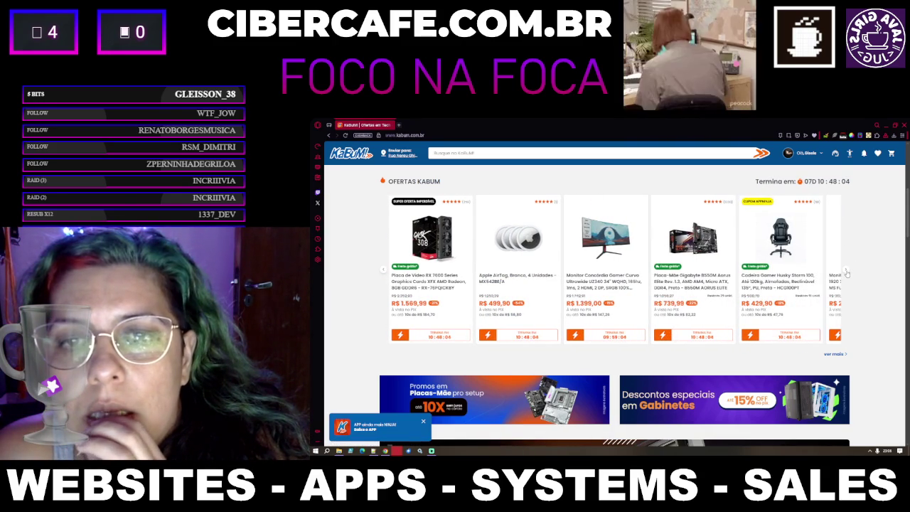
pyautogui.click(846, 273)
pyautogui.click(846, 273)
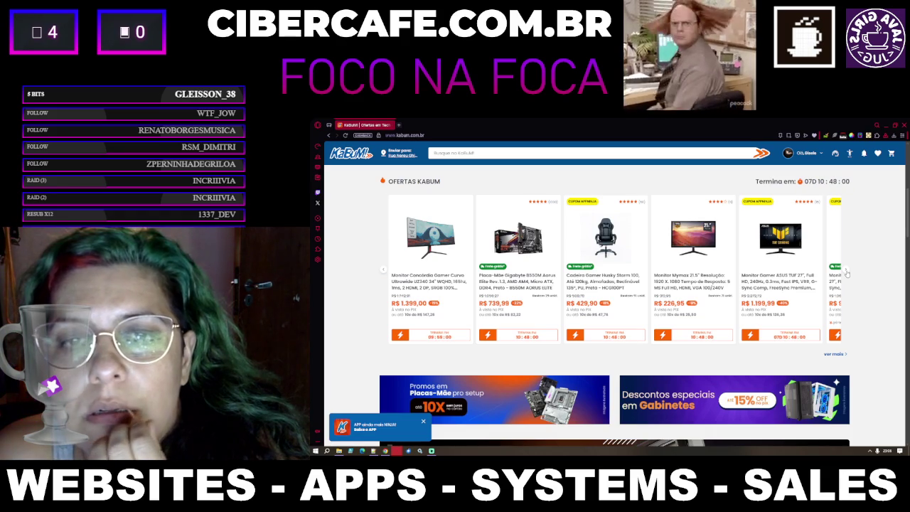
pyautogui.click(846, 273)
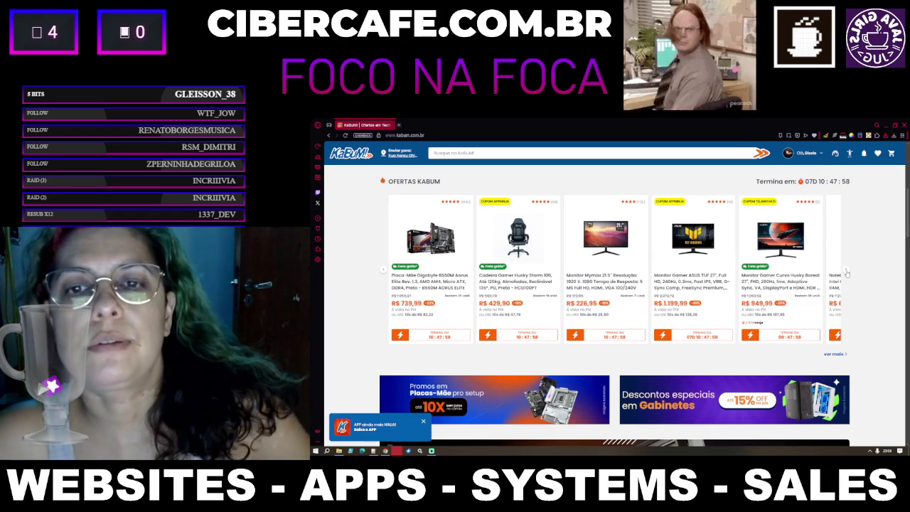
# Step: Skip ahead to the Redragon mouse deal and open the full Ofertas KaBuM page
pyautogui.doubleClick(846, 273)
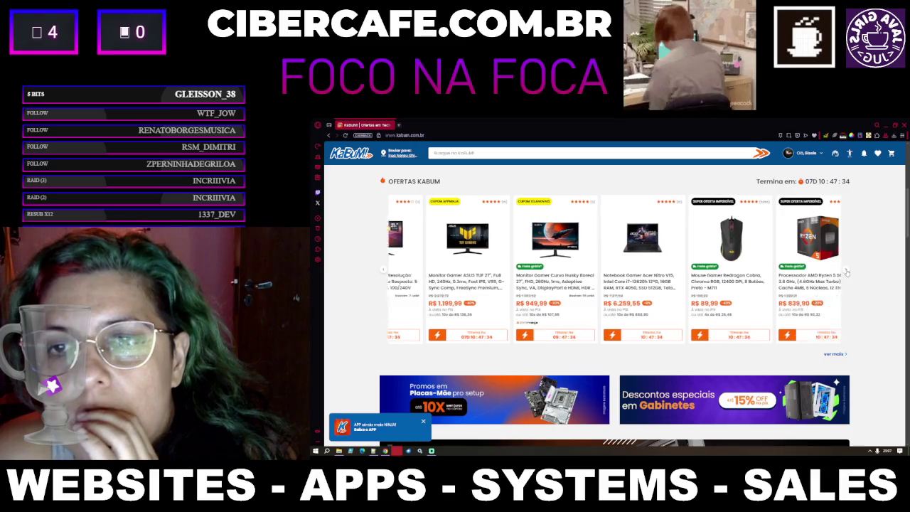
pyautogui.click(846, 273)
pyautogui.click(846, 273)
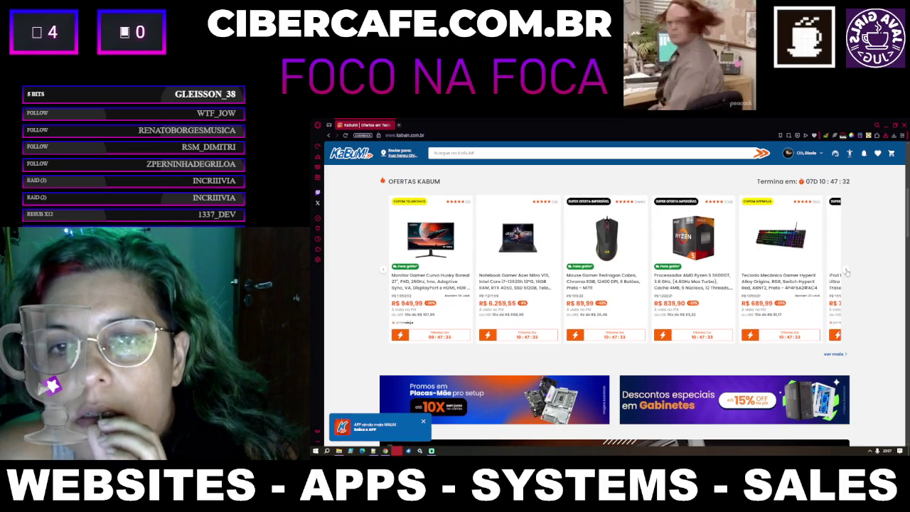
pyautogui.click(846, 273)
pyautogui.click(846, 273)
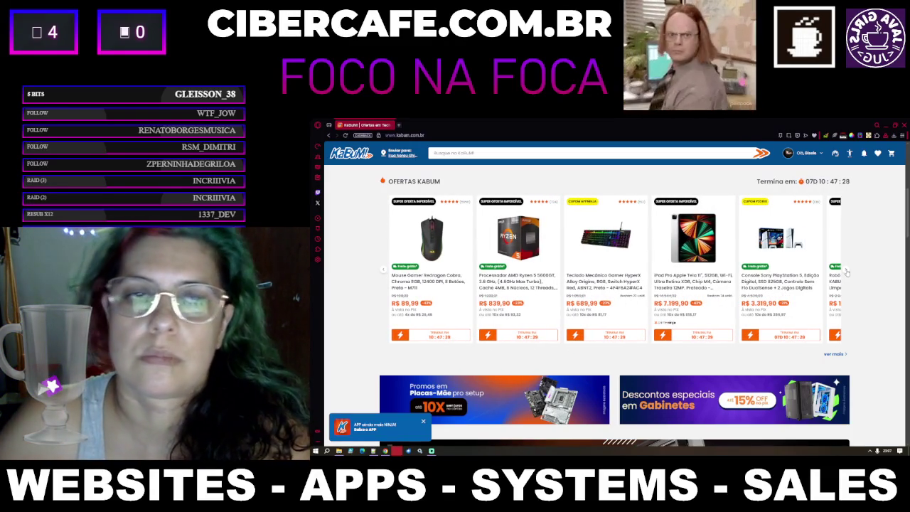
pyautogui.click(844, 354)
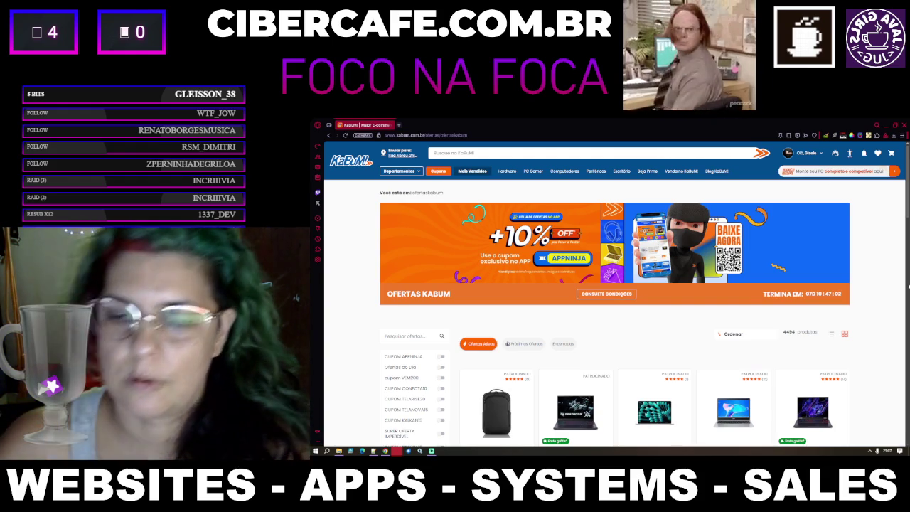
# Step: Scroll through the first page of the Ofertas KaBuM product grid
pyautogui.scroll(-4, 781, 374)
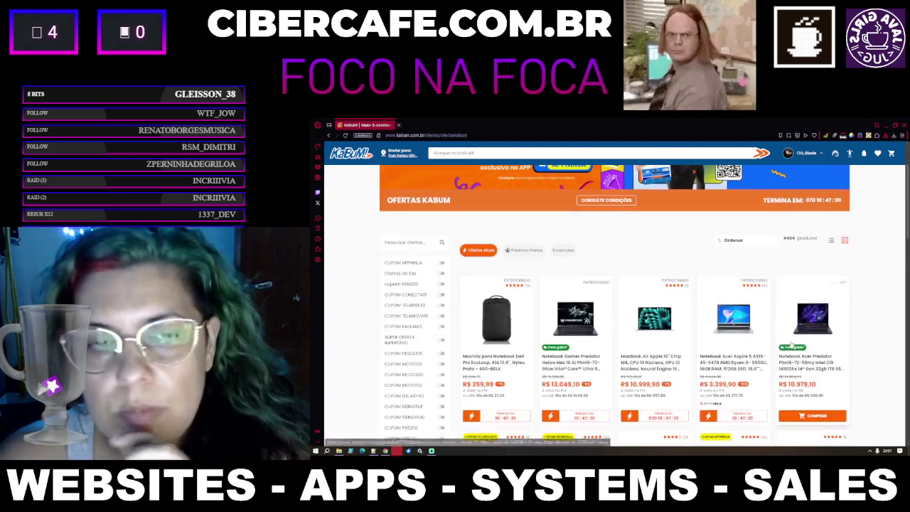
pyautogui.scroll(-5, 781, 374)
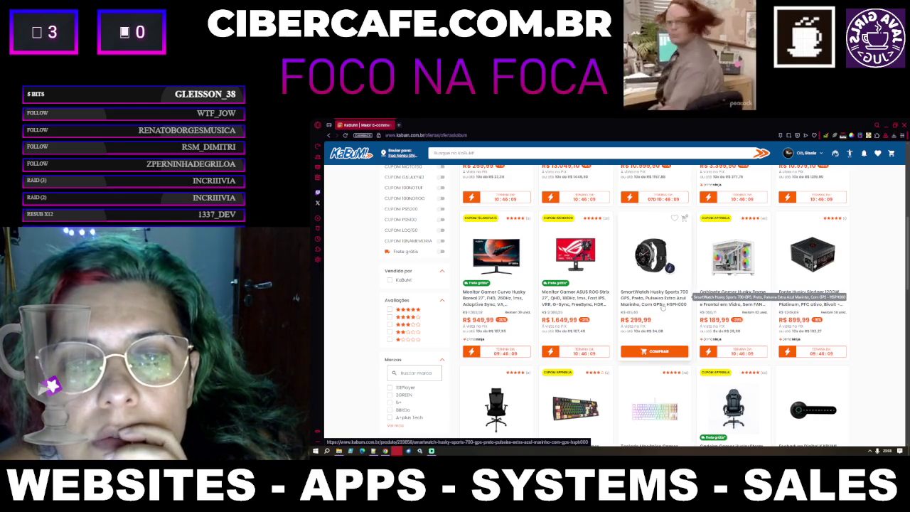
pyautogui.scroll(-3, 654, 339)
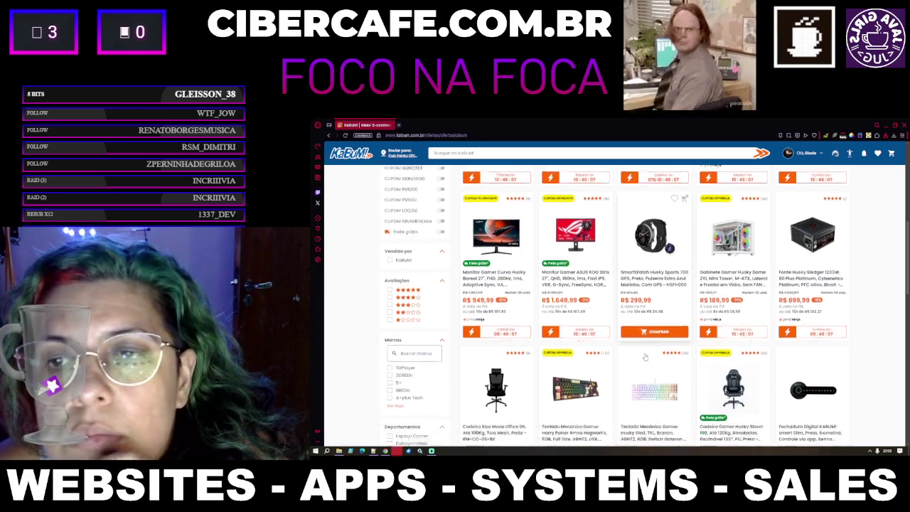
pyautogui.scroll(-4, 644, 350)
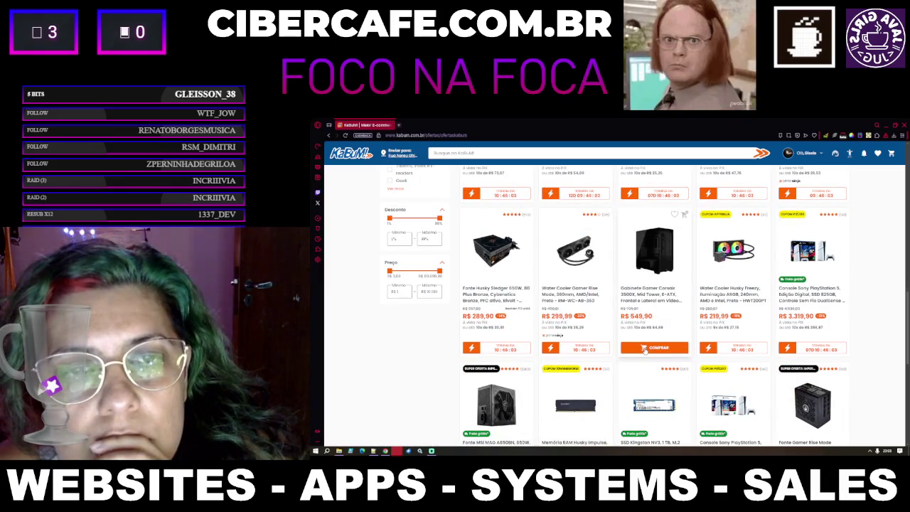
pyautogui.scroll(-1, 644, 350)
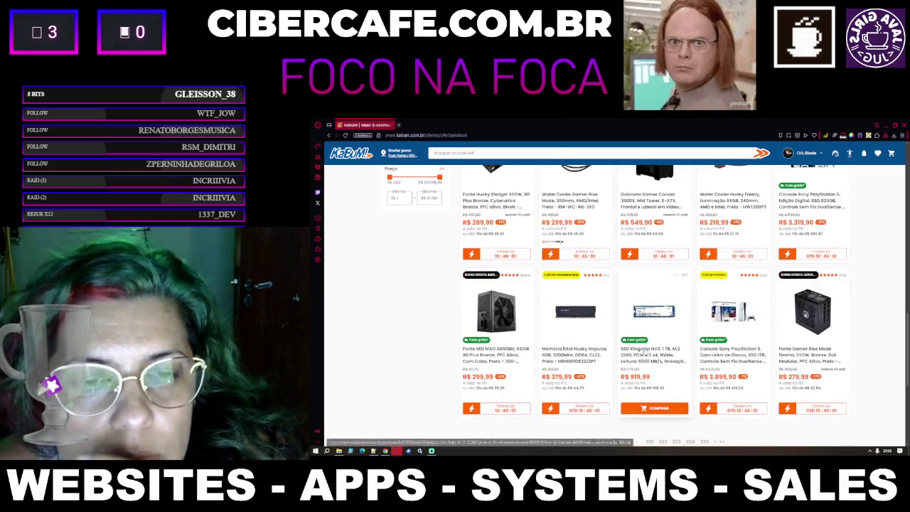
pyautogui.scroll(-3, 626, 363)
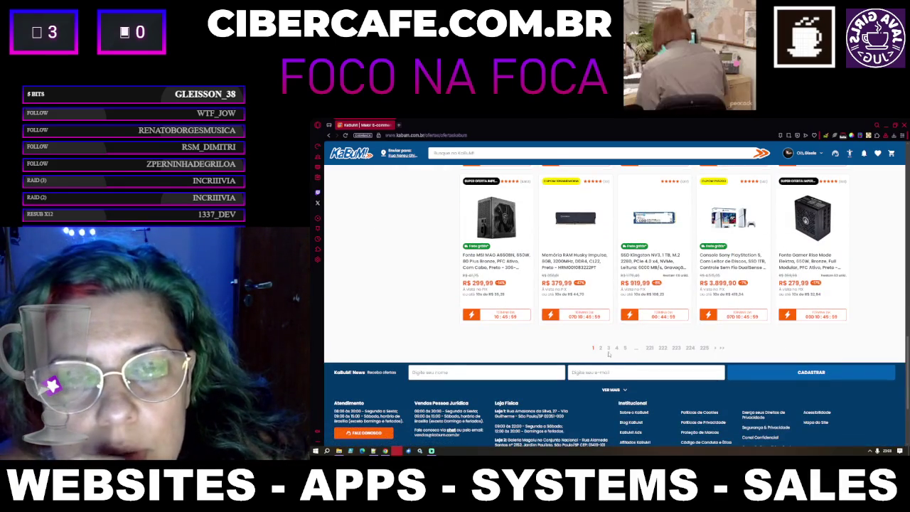
# Step: Go to page 2 of the offers and browse deals like the Corsair CX650 PSU
pyautogui.click(601, 348)
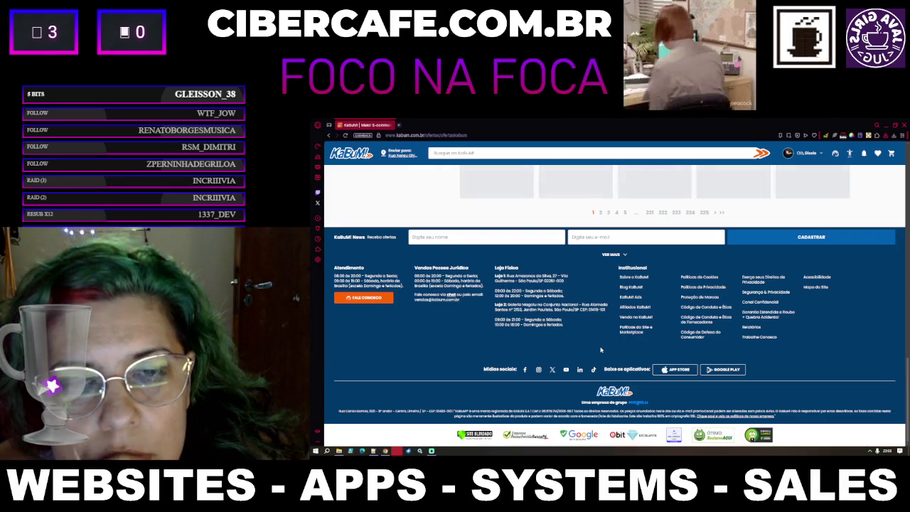
pyautogui.scroll(-4, 601, 349)
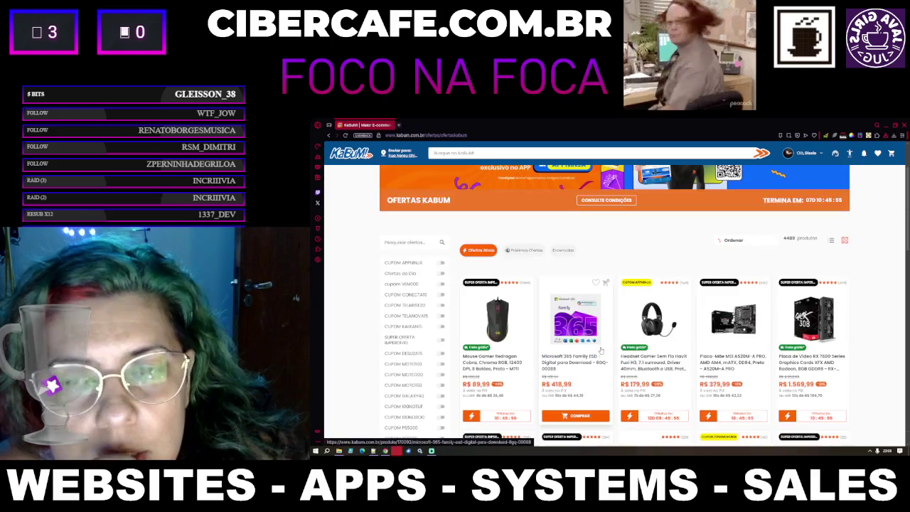
pyautogui.scroll(1, 704, 306)
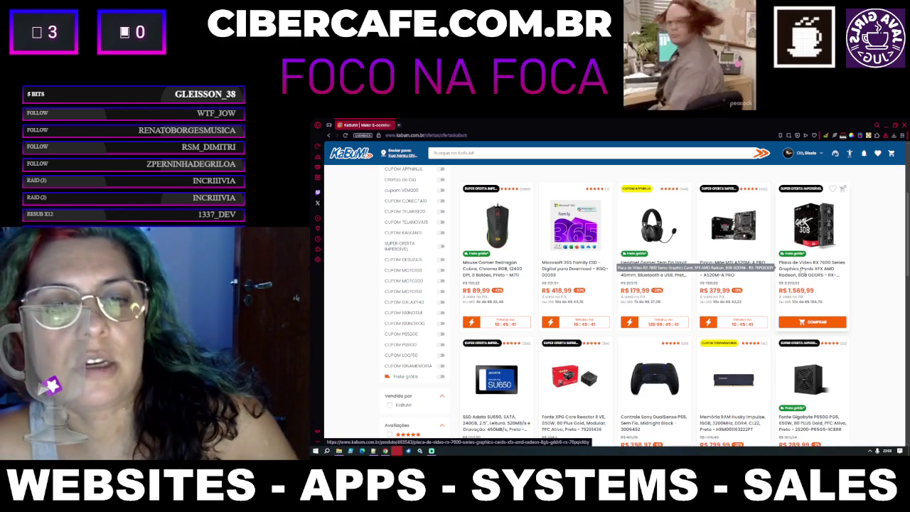
pyautogui.scroll(-3, 802, 270)
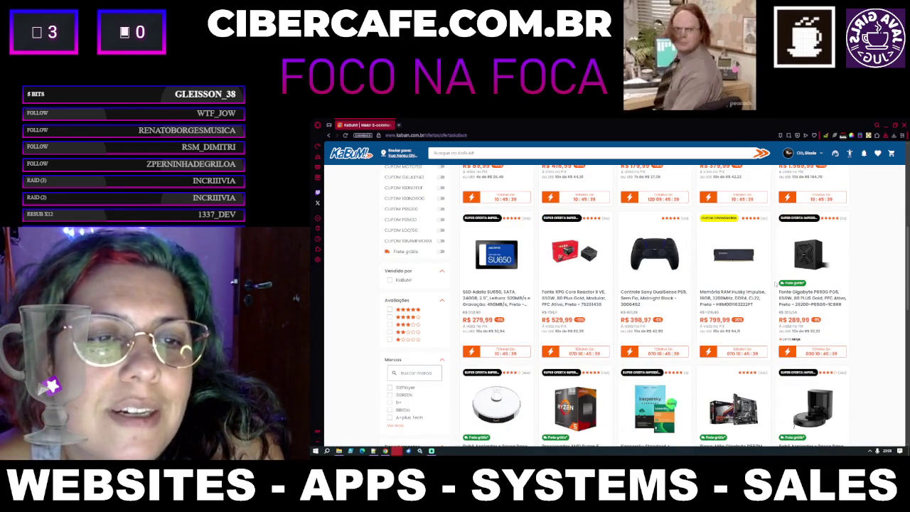
pyautogui.scroll(-3, 776, 283)
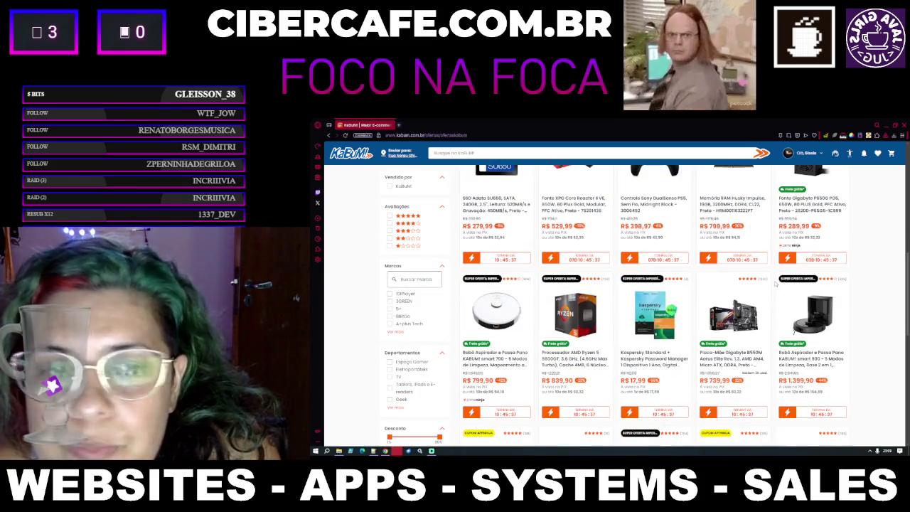
pyautogui.scroll(-5, 776, 283)
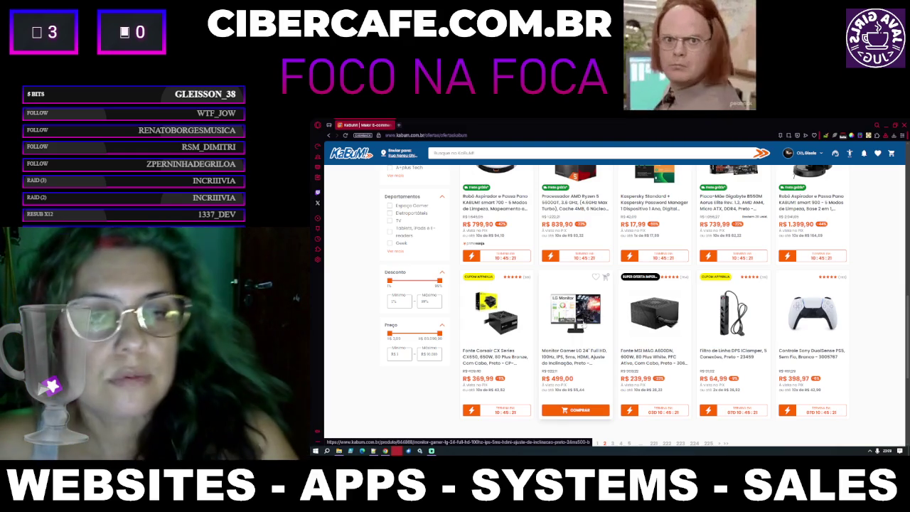
pyautogui.scroll(-3, 587, 395)
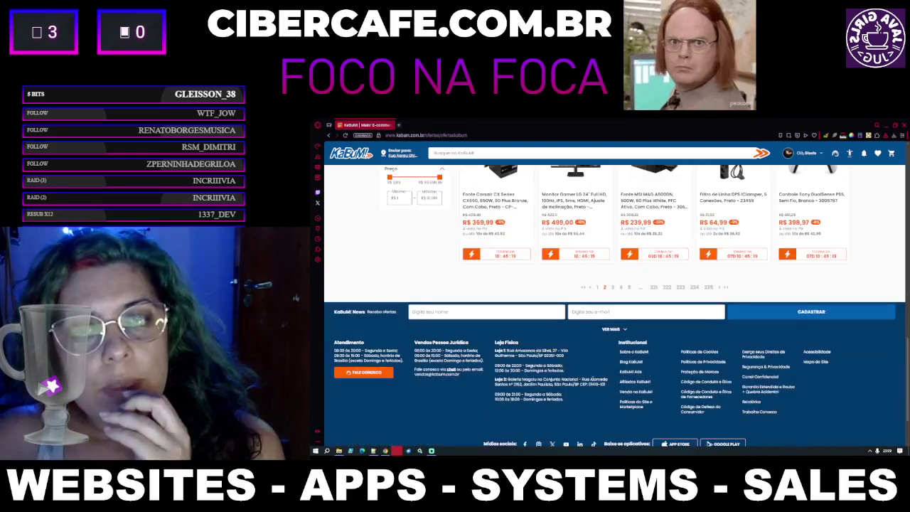
# Step: Go to page 3 of the offers listing and scroll through its products
pyautogui.click(613, 288)
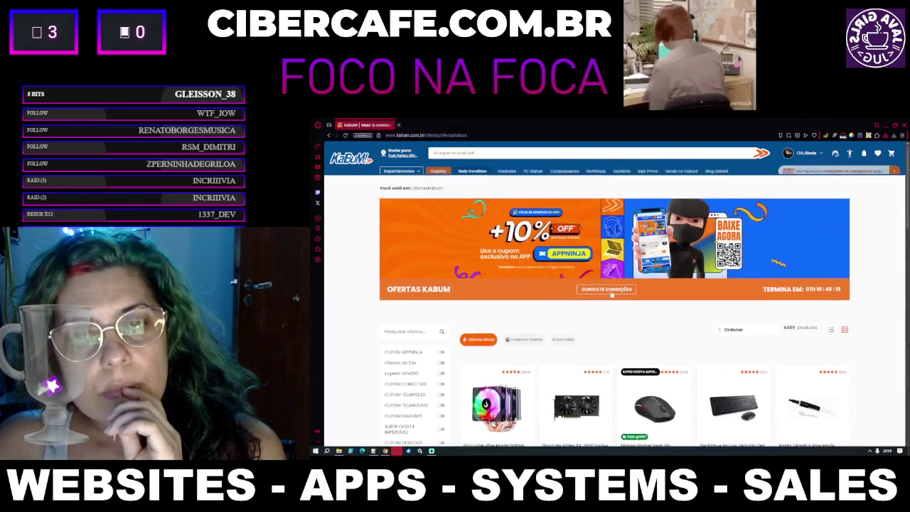
pyautogui.scroll(-2, 614, 345)
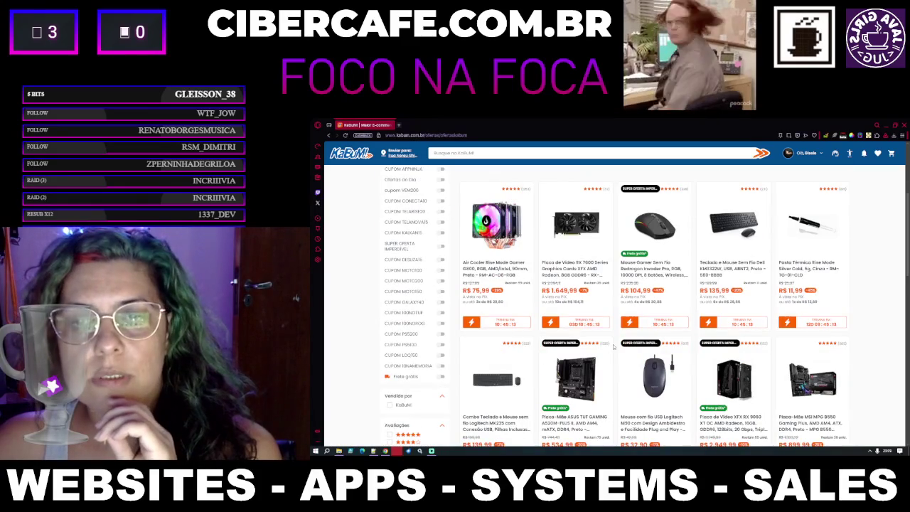
pyautogui.scroll(-2, 613, 346)
pyautogui.scroll(-3, 612, 346)
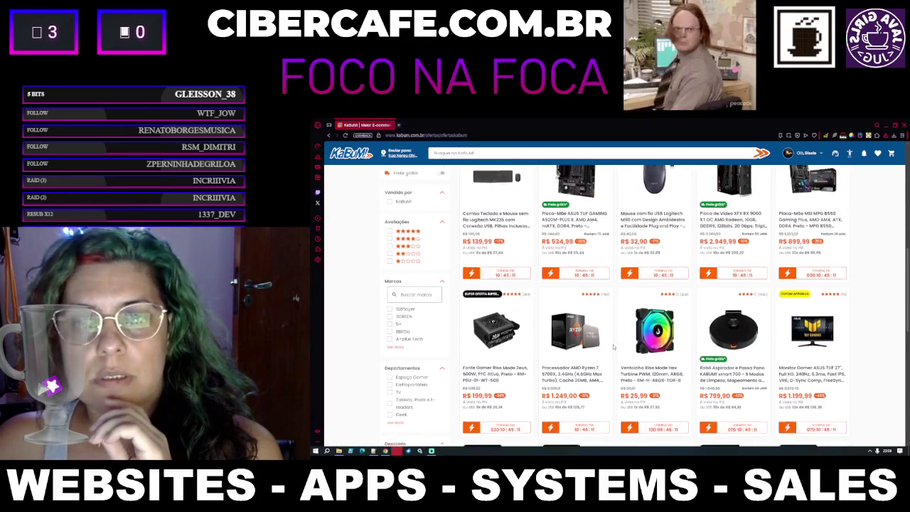
pyautogui.scroll(-3, 612, 344)
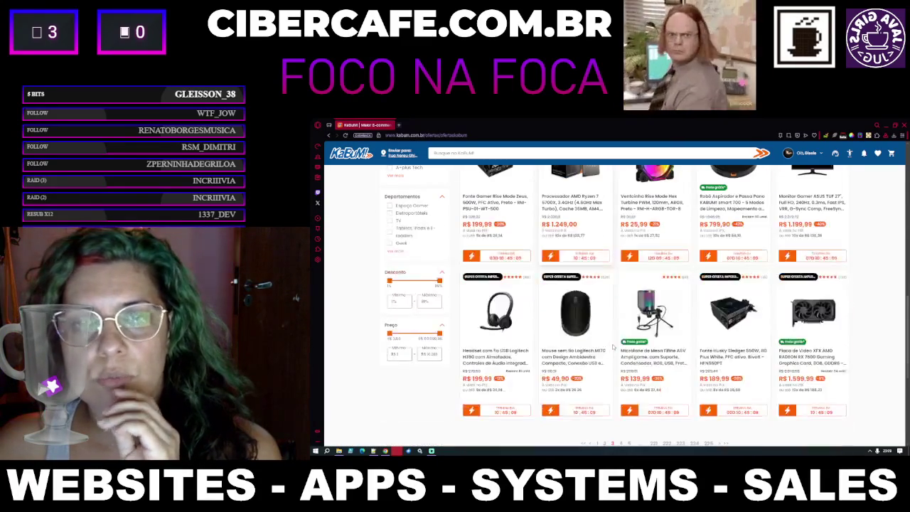
pyautogui.scroll(-1, 612, 346)
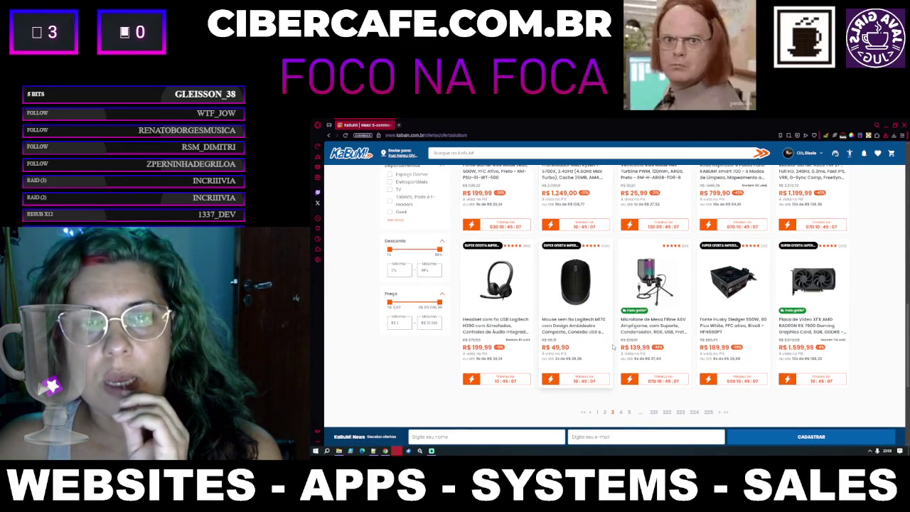
pyautogui.scroll(-2, 612, 346)
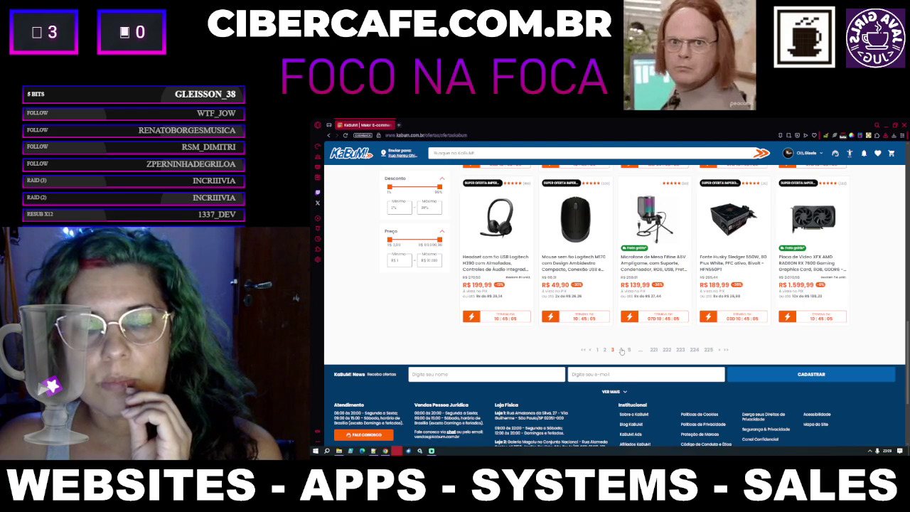
# Step: Go to page 4 of the offers, then hide the browser to show the desktop
pyautogui.click(622, 350)
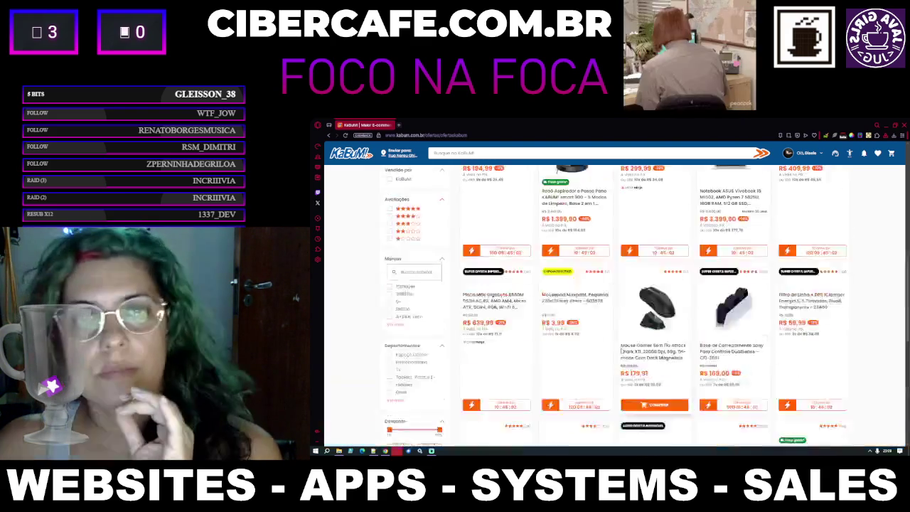
pyautogui.scroll(-7, 621, 351)
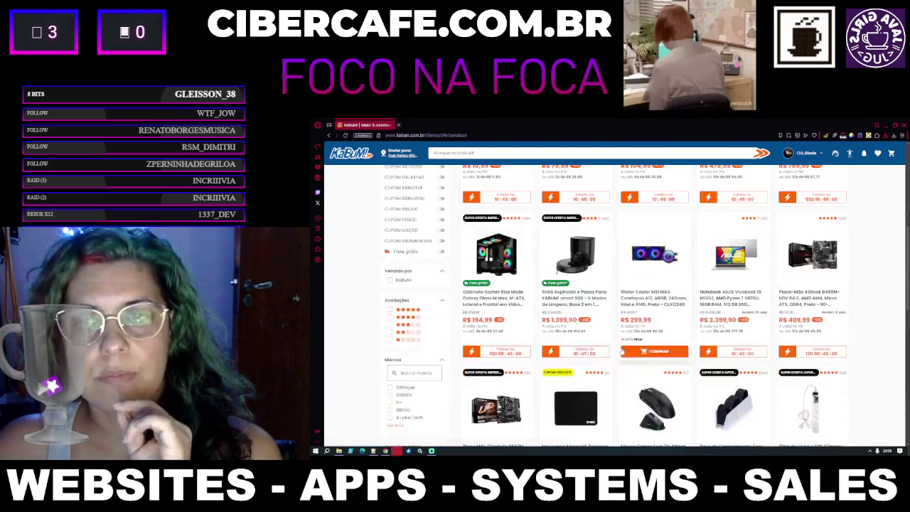
pyautogui.press('super+d')
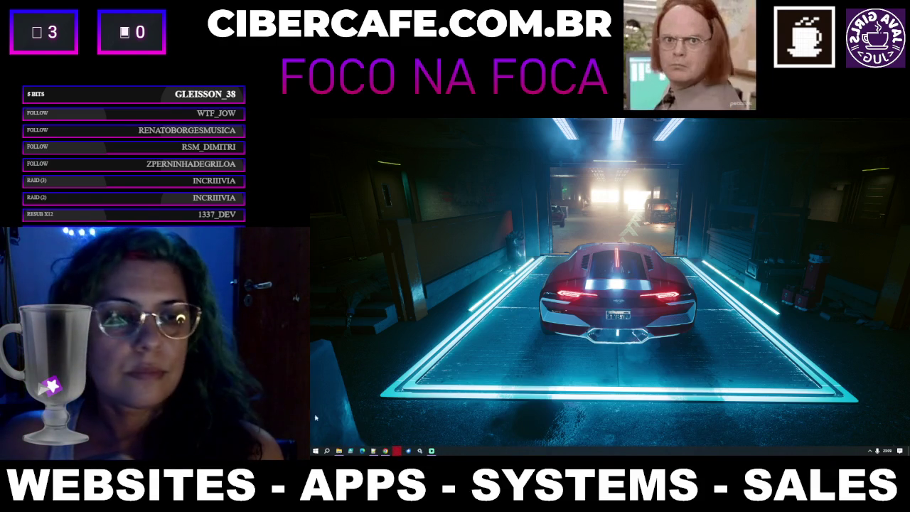
# Step: Bring back the other Opera GX window and download the Proposta Corpo em Equilíbrio PDF from the Karate Experience chat
pyautogui.moveTo(396, 451)
pyautogui.click(427, 437)
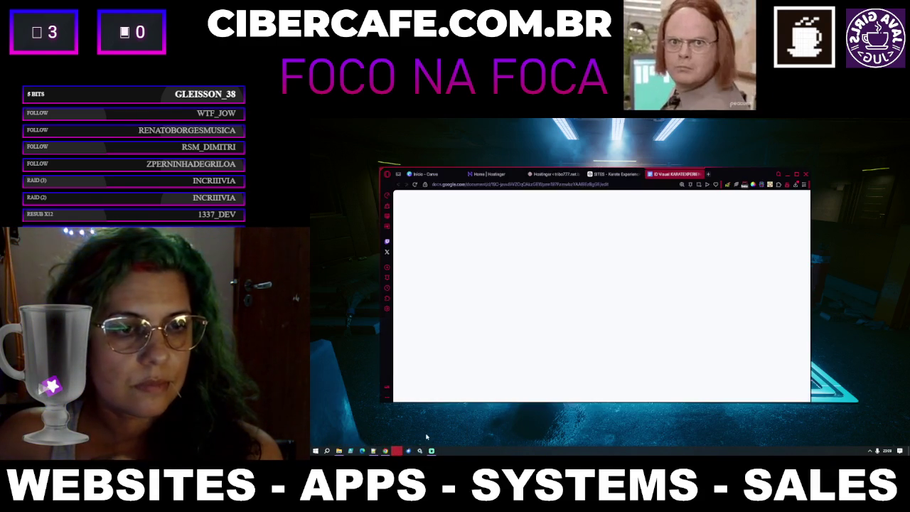
pyautogui.click(615, 174)
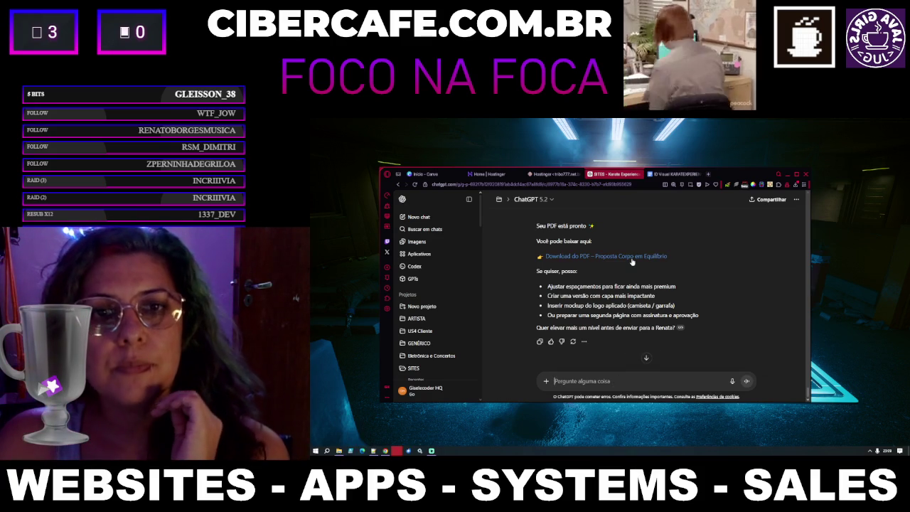
pyautogui.click(632, 261)
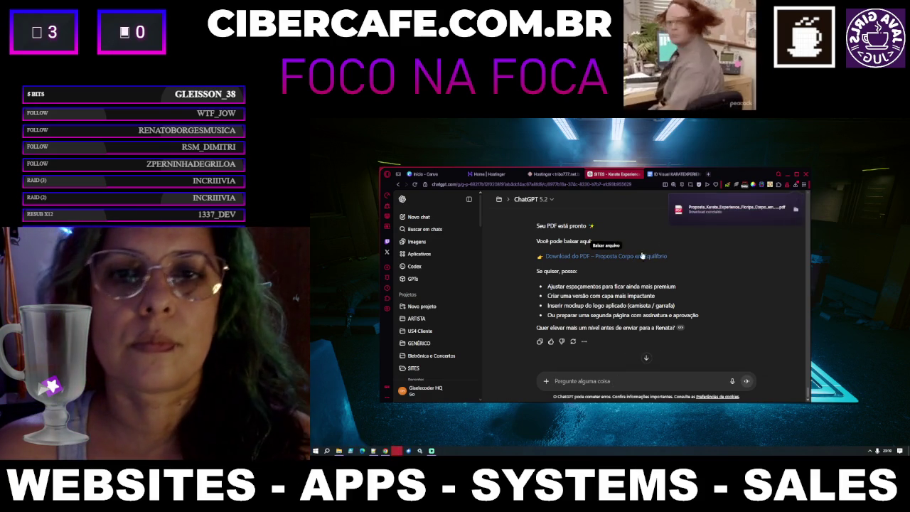
# Step: Open the downloaded Corpo em Equilíbrio proposal PDF and scroll through both pages
pyautogui.click(721, 210)
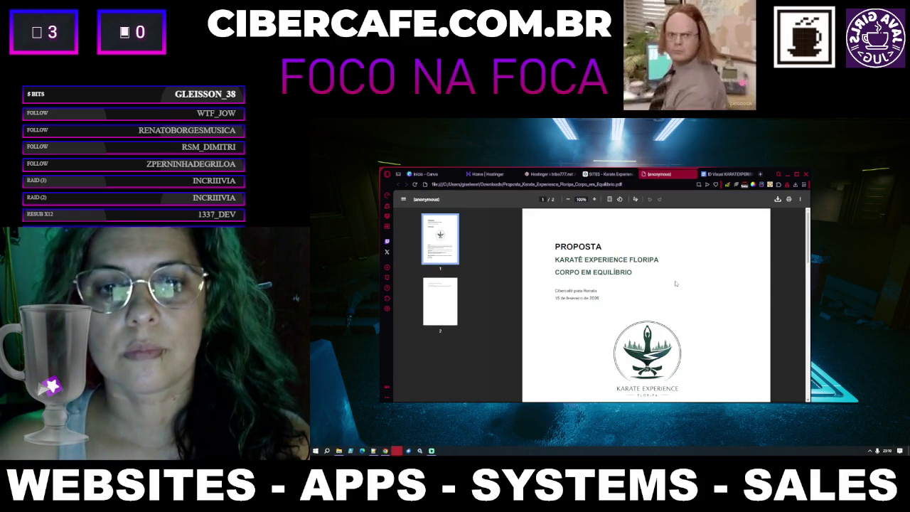
pyautogui.scroll(-5, 676, 284)
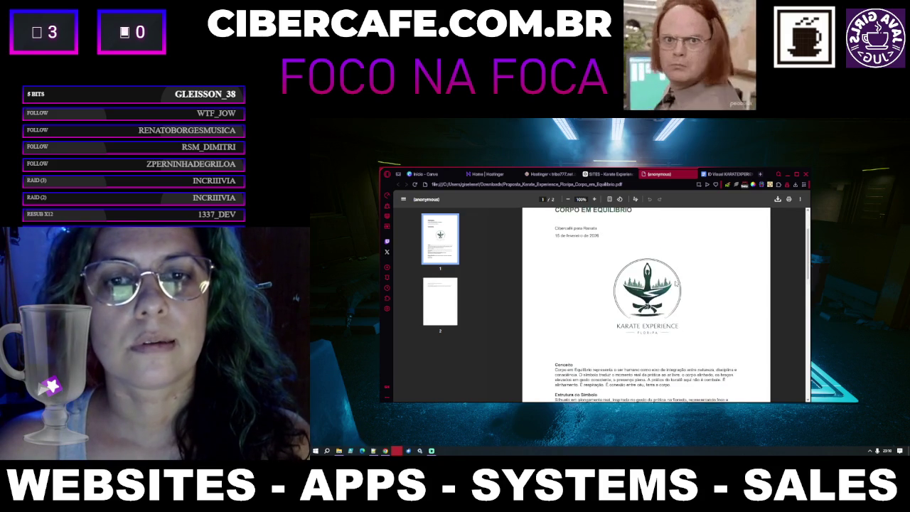
pyautogui.scroll(-5, 676, 284)
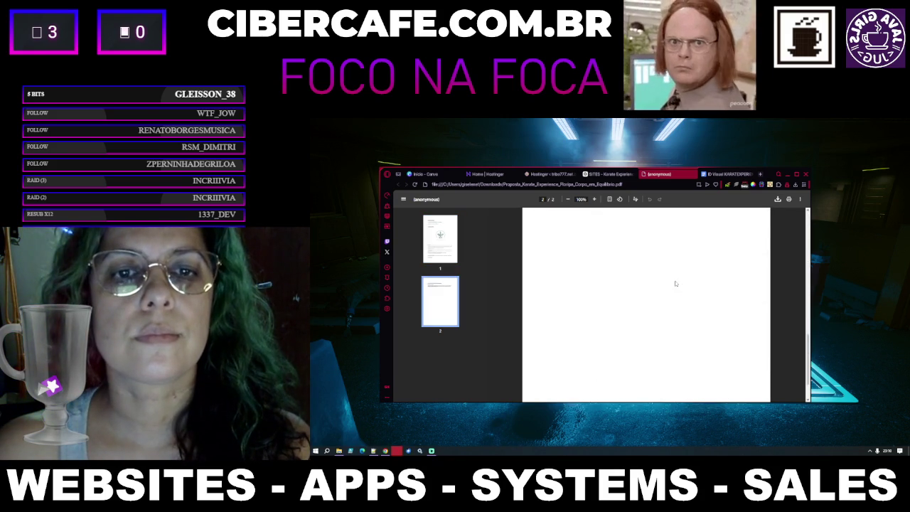
pyautogui.scroll(10, 676, 284)
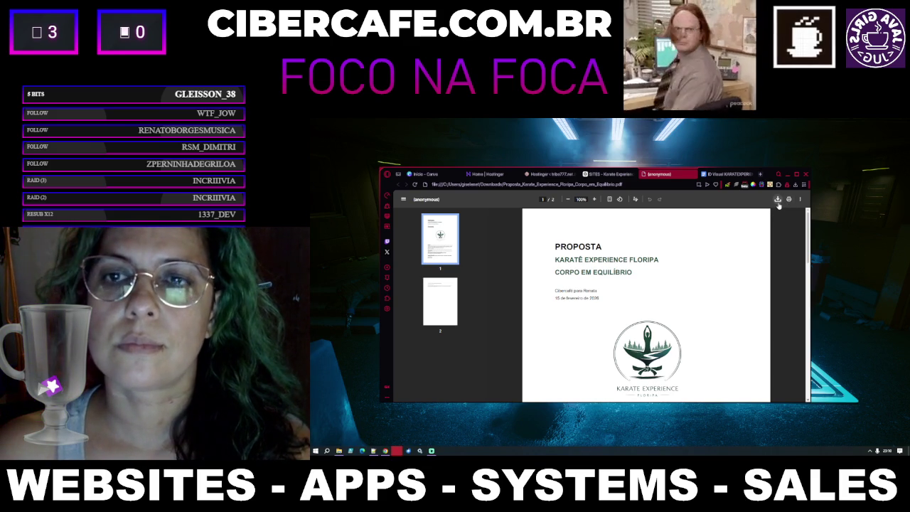
pyautogui.click(608, 173)
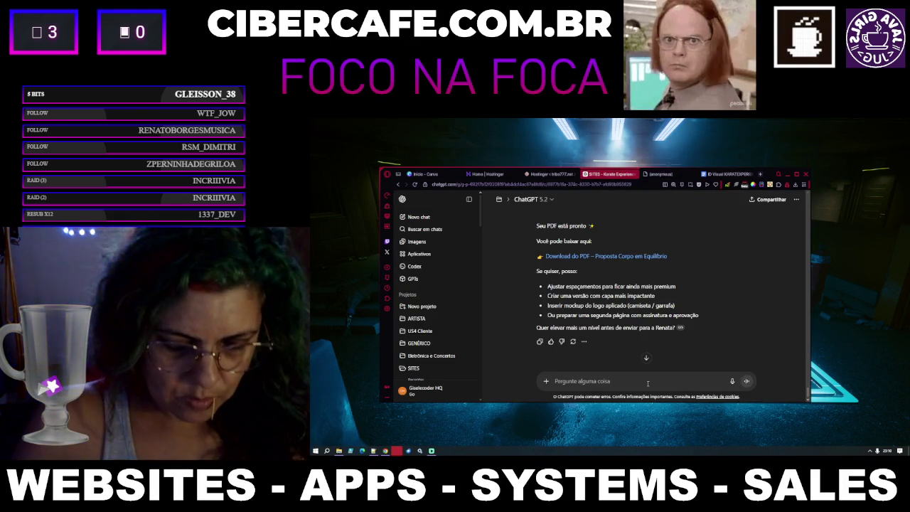
# Step: Send ChatGPT a Portuguese prompt requesting an illustrated example website design from the proposal's logo and details
pyautogui.write('Com isso,m')
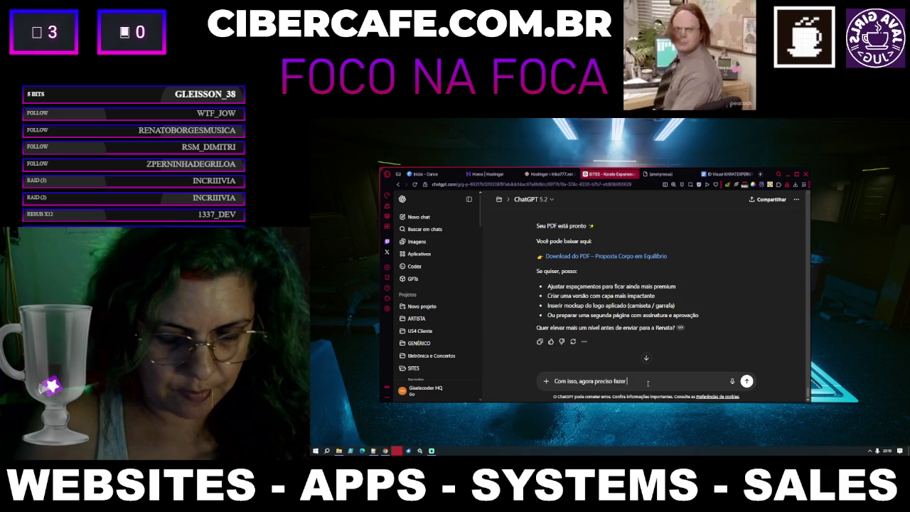
pyautogui.write('alguum design do we')
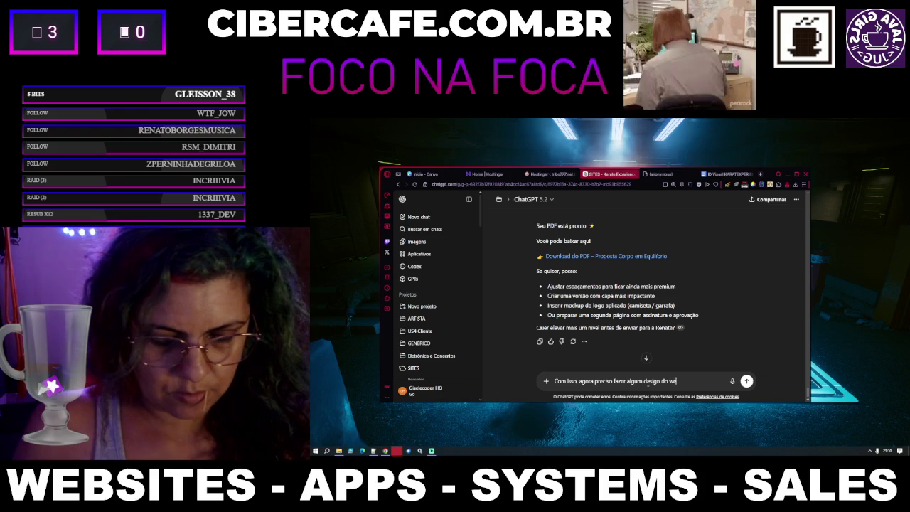
pyautogui.write(' uindo esta')
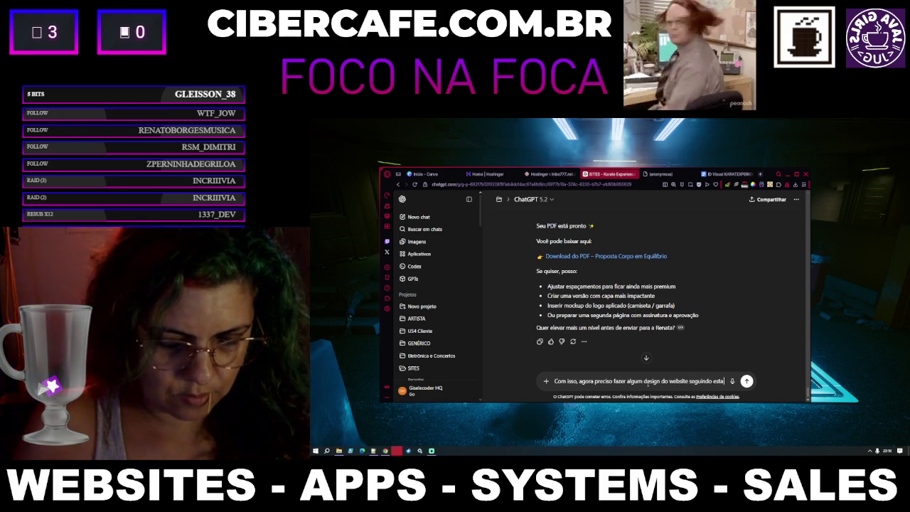
pyautogui.write(' proposta.')
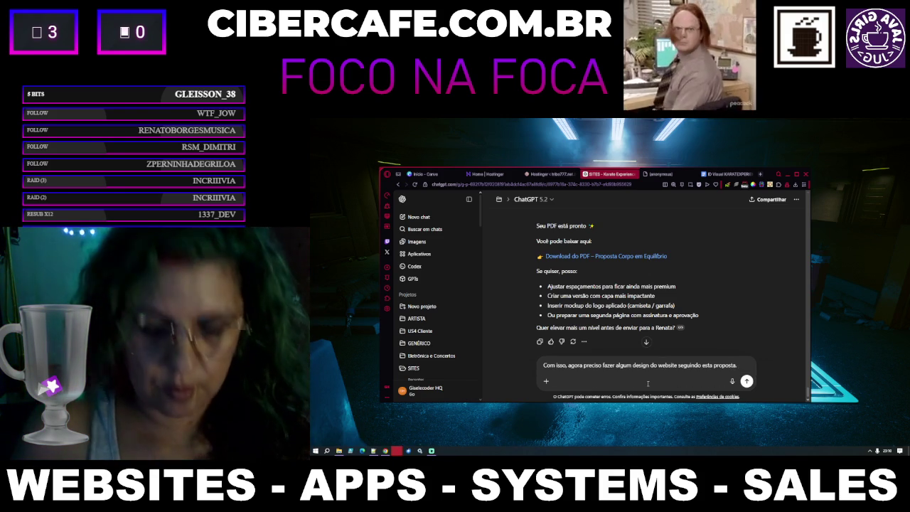
pyautogui.write(' POderia si')
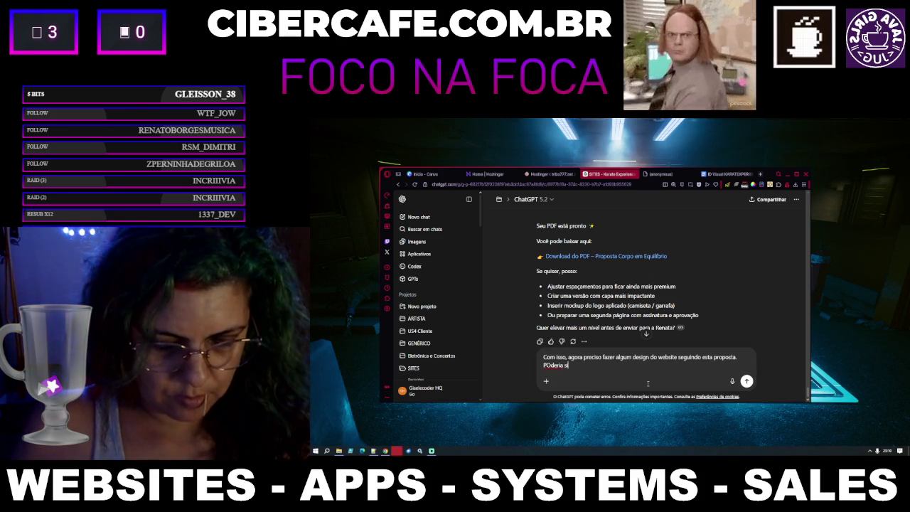
pyautogui.write('mular um design com')
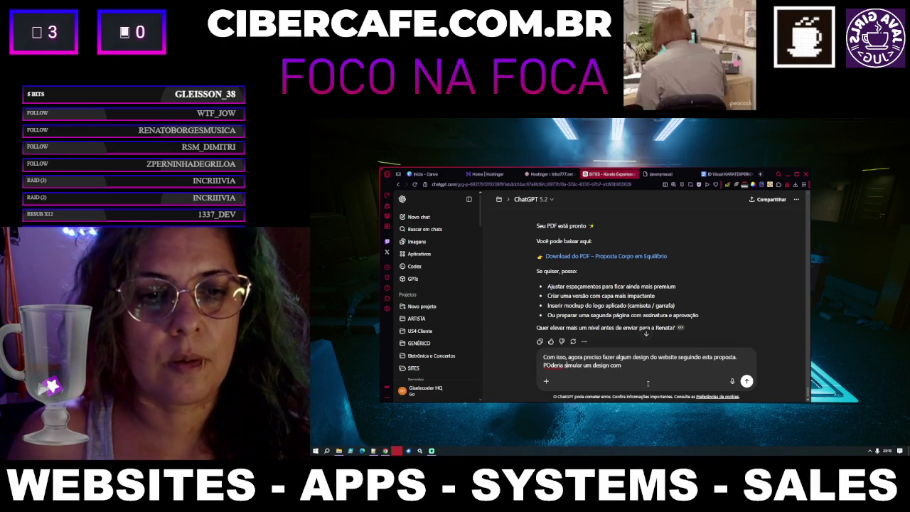
pyautogui.press('Home')
pyautogui.press('Right')
pyautogui.press('Right')
pyautogui.press('BackSpace')
pyautogui.write('o')
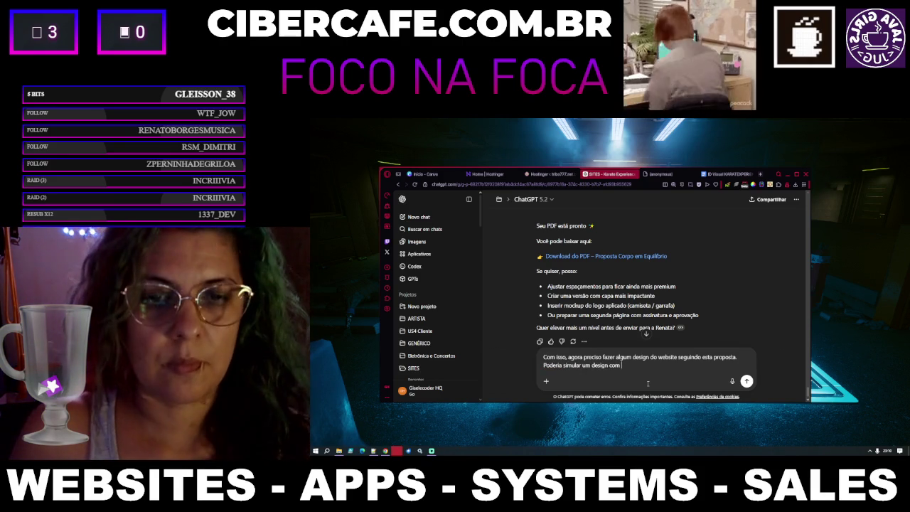
pyautogui.write(' logo e as informa')
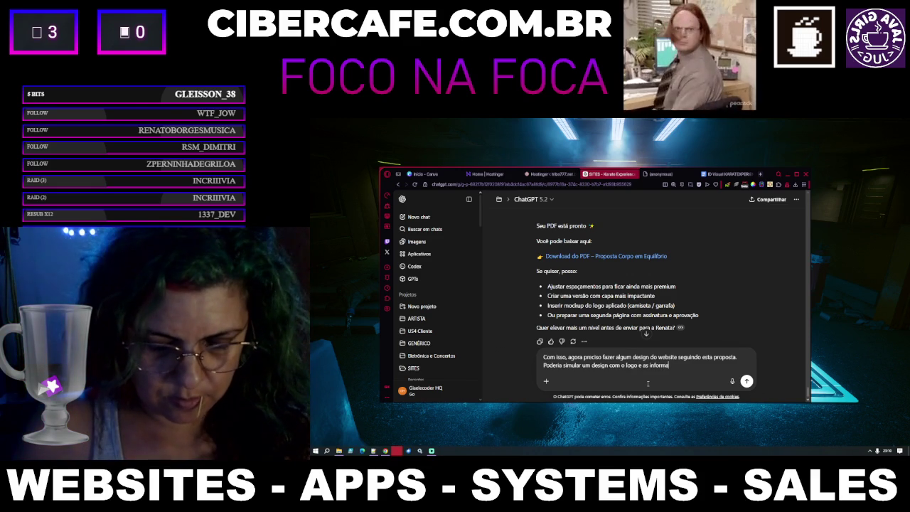
pyautogui.write('ções que já fa')
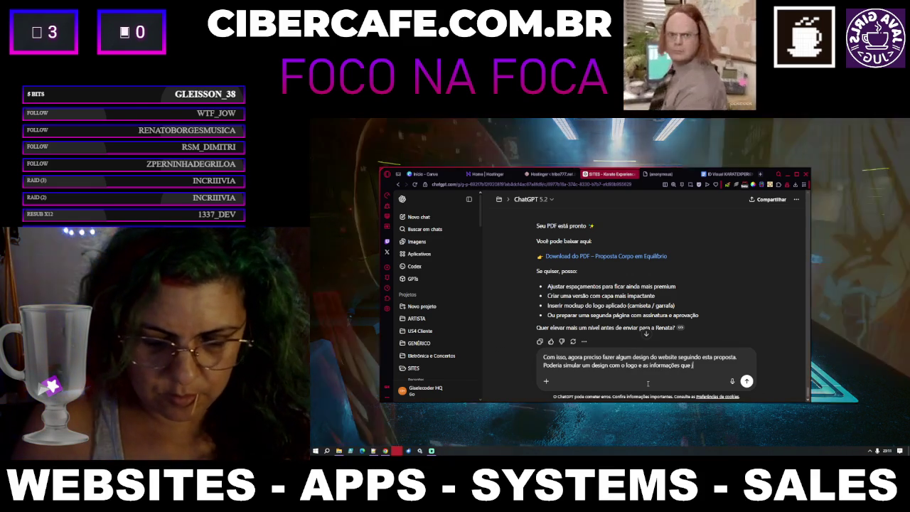
pyautogui.write('lamos?')
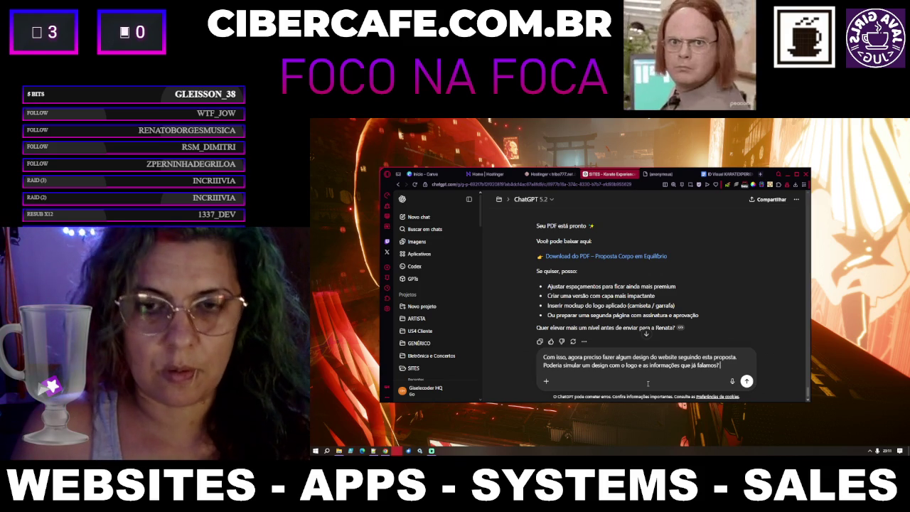
pyautogui.write(' Design i')
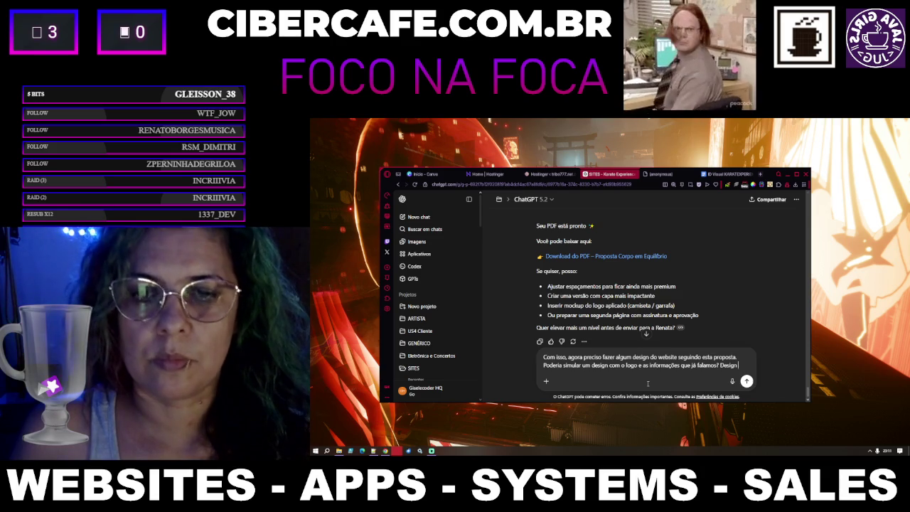
pyautogui.write('lustrad')
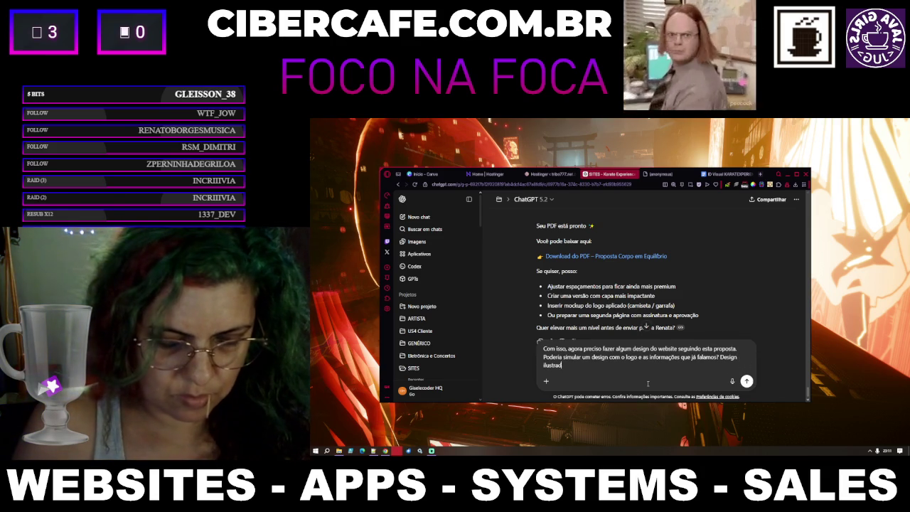
pyautogui.write('o de exemplo de site')
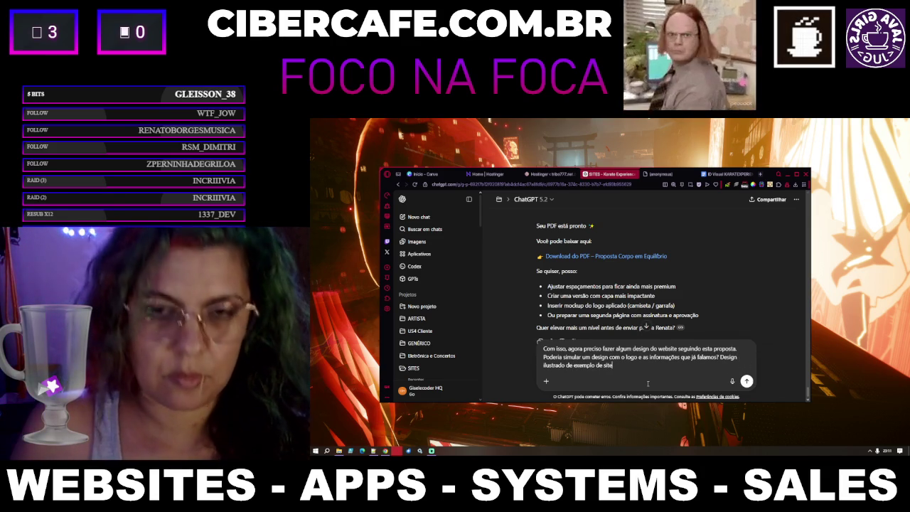
pyautogui.press('Return')
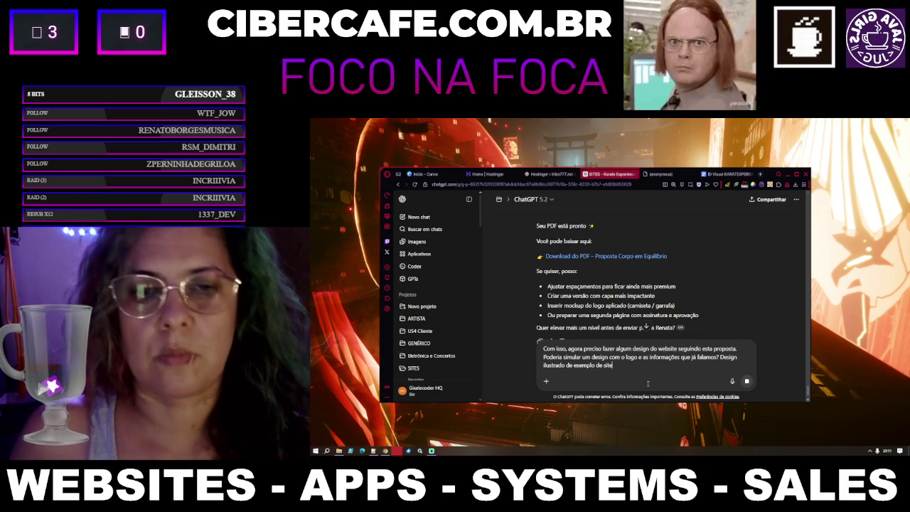
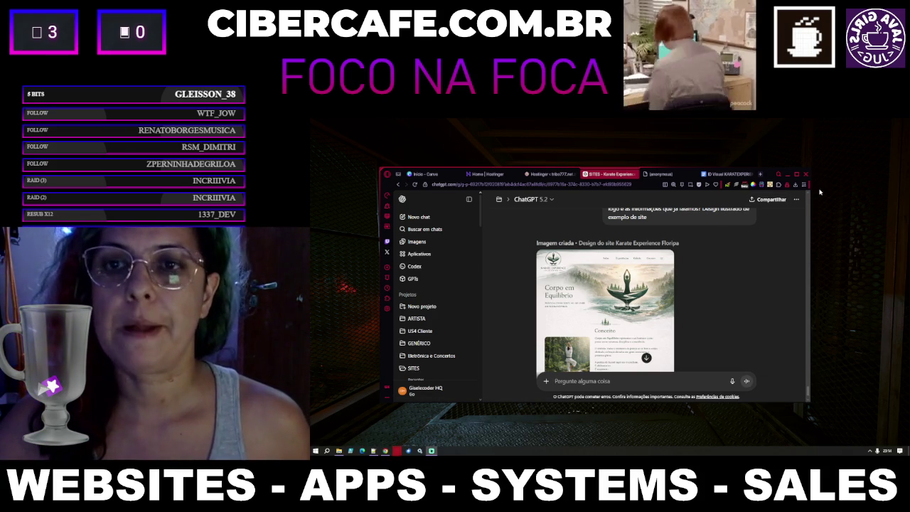
# Step: Maximize the browser and view the generated Karate Experience Floripa mockup image at full size
pyautogui.click(796, 174)
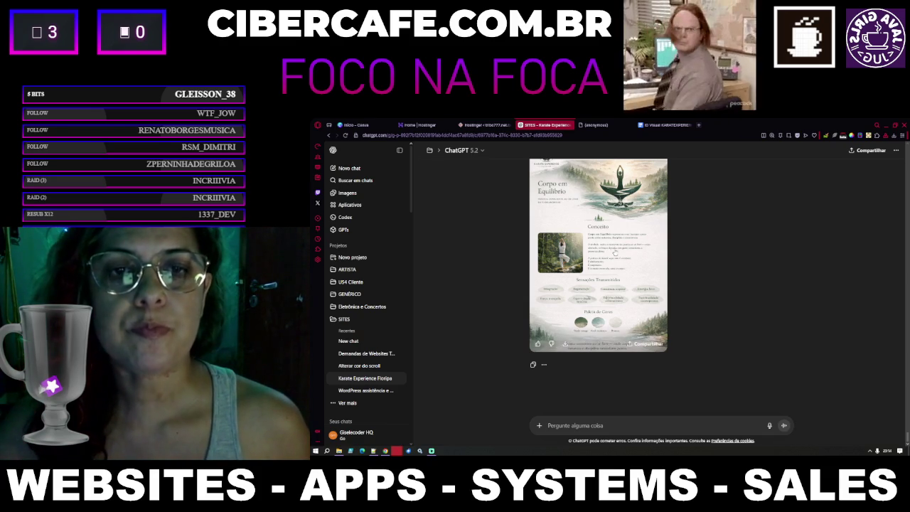
pyautogui.click(610, 275)
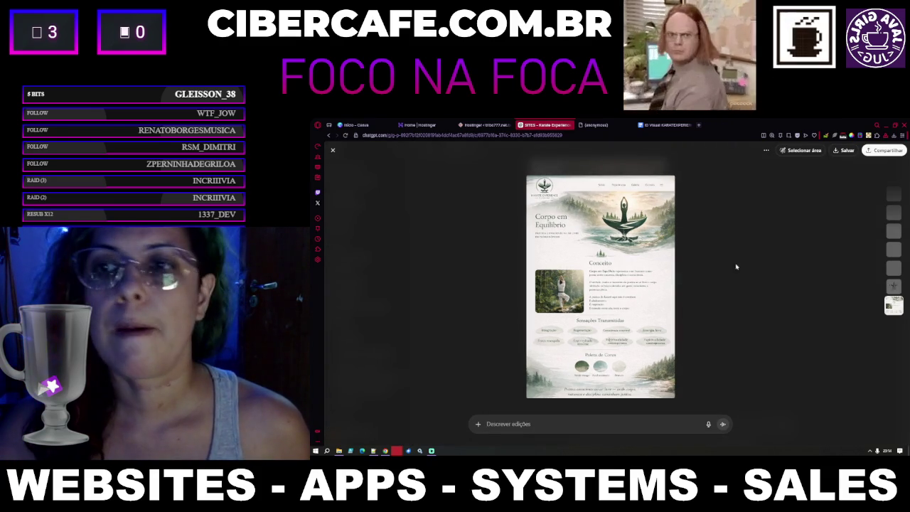
# Step: Save the generated 'Corpo em Equilíbrio' mockup image as a PNG with Salvar
pyautogui.click(845, 150)
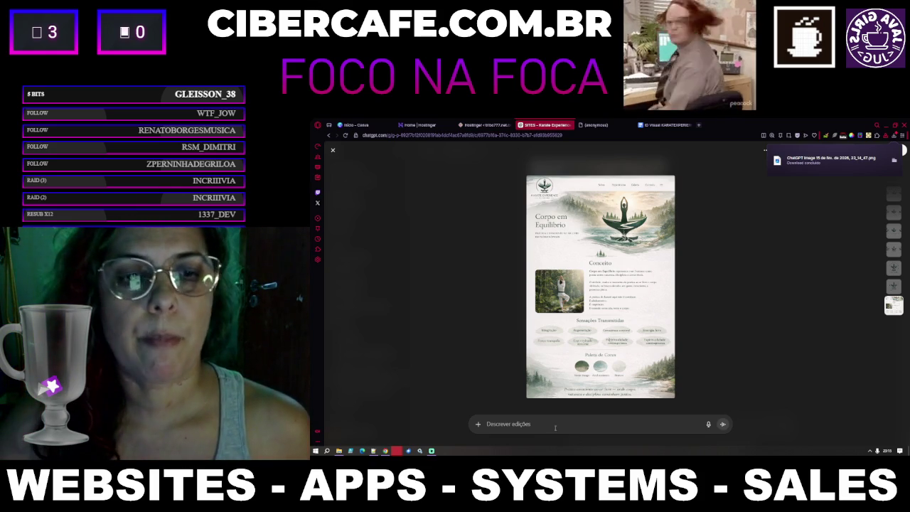
# Step: Copy the beach landscape photo from the ID Visual document's BANCO DE IMAGENS, then return to ChatGPT
pyautogui.click(660, 123)
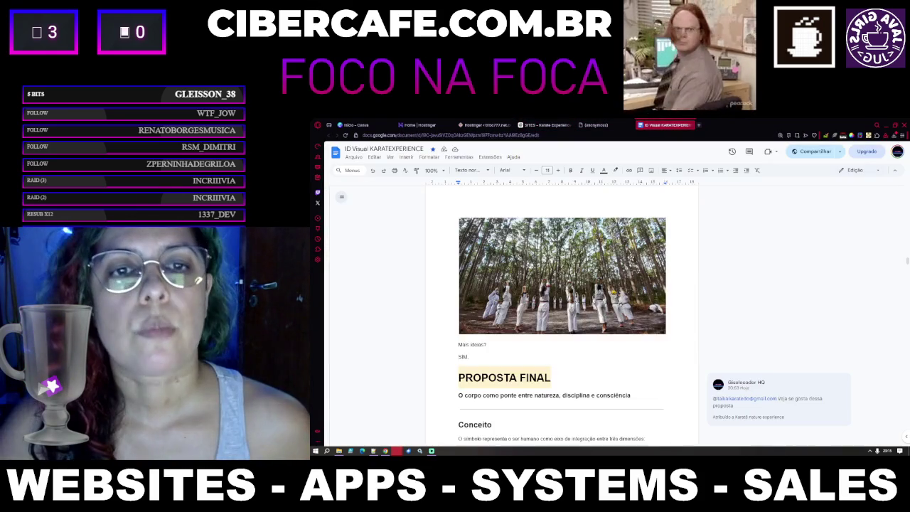
pyautogui.rightClick(620, 286)
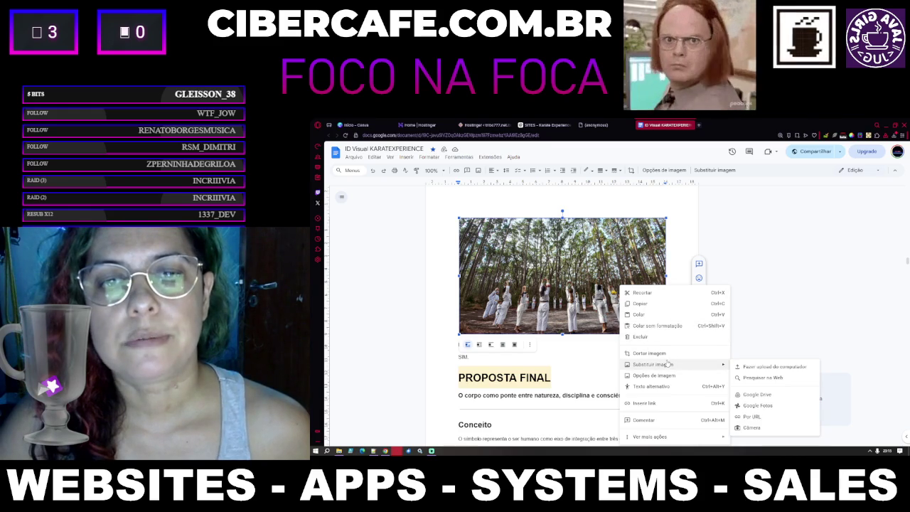
pyautogui.click(767, 281)
pyautogui.scroll(-20, 711, 320)
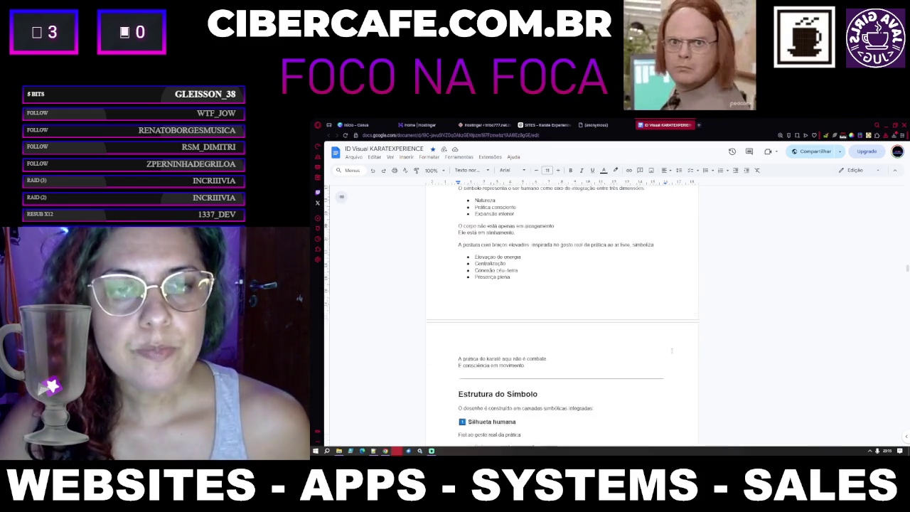
pyautogui.scroll(-15, 668, 351)
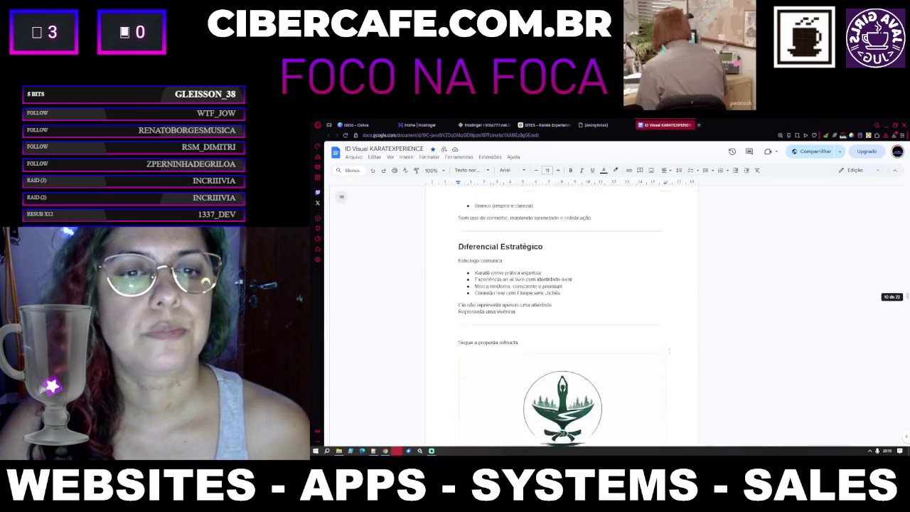
pyautogui.scroll(-8, 668, 351)
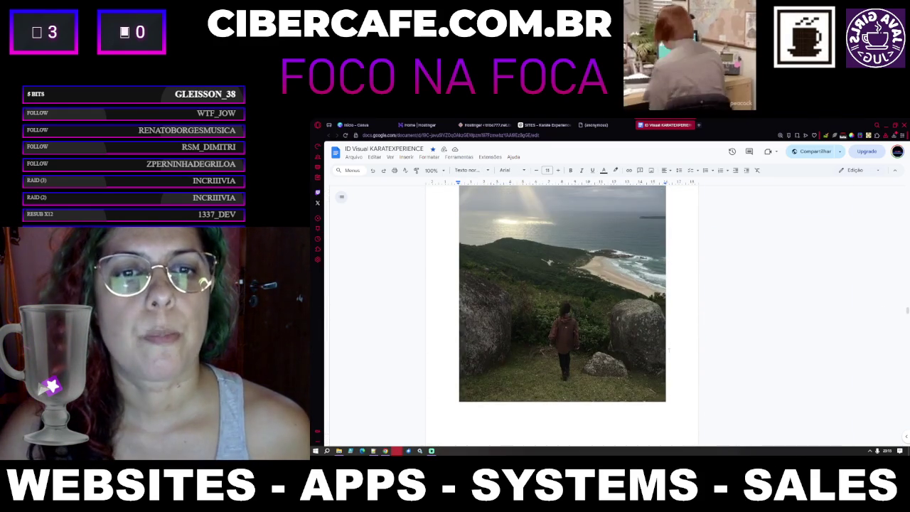
pyautogui.scroll(-1, 669, 350)
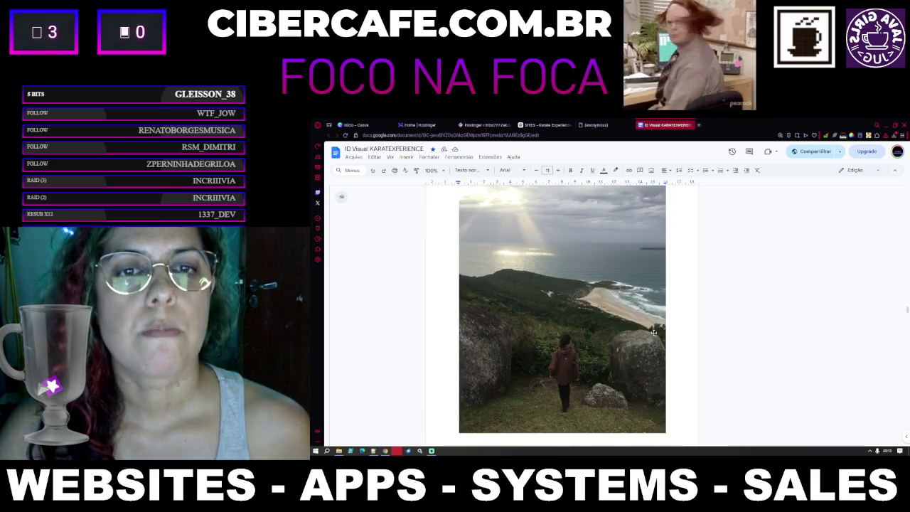
pyautogui.rightClick(616, 299)
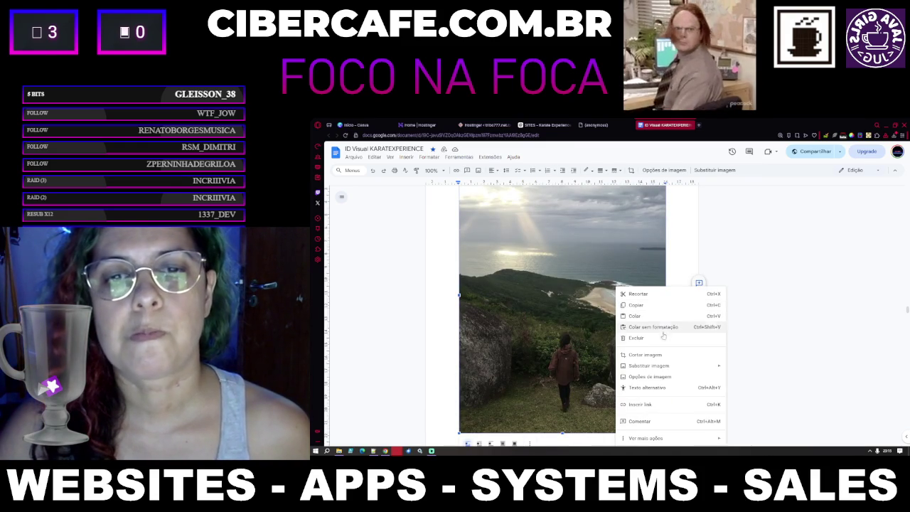
pyautogui.click(657, 304)
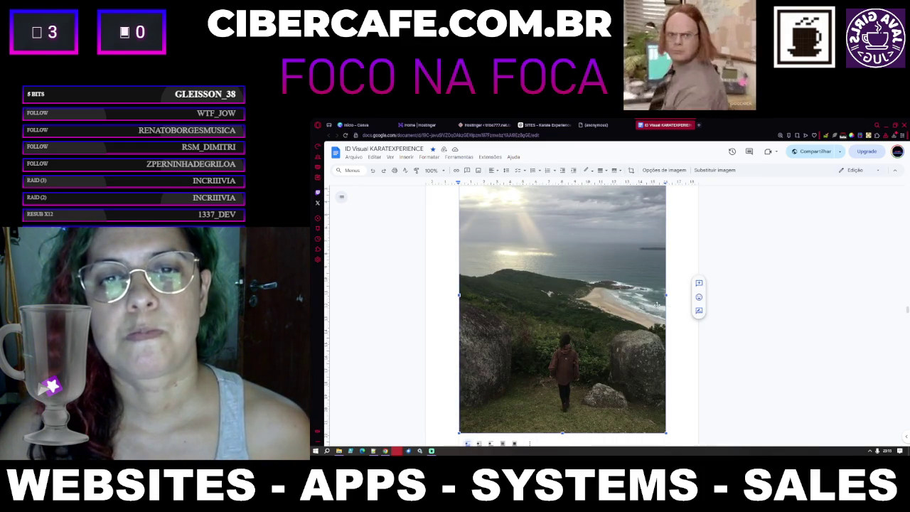
pyautogui.click(545, 125)
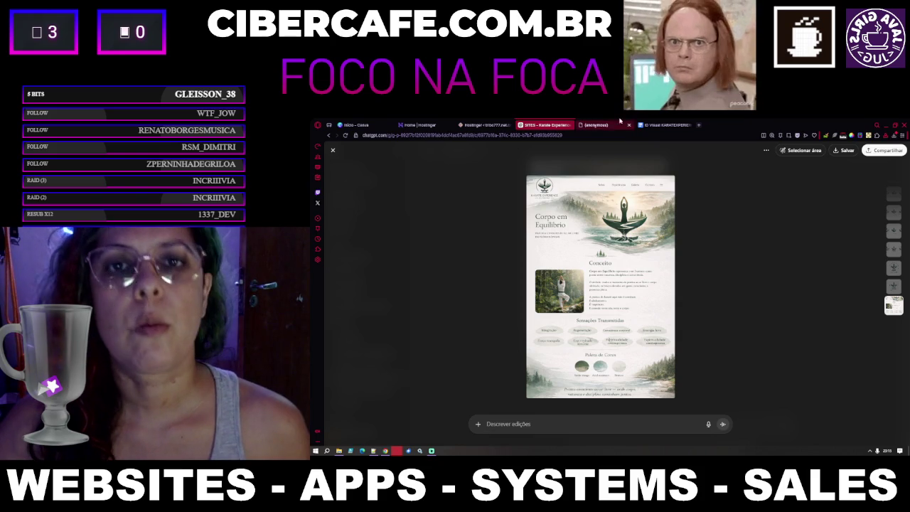
# Step: Paste the copied beach photo into ChatGPT's edit request field
pyautogui.click(665, 126)
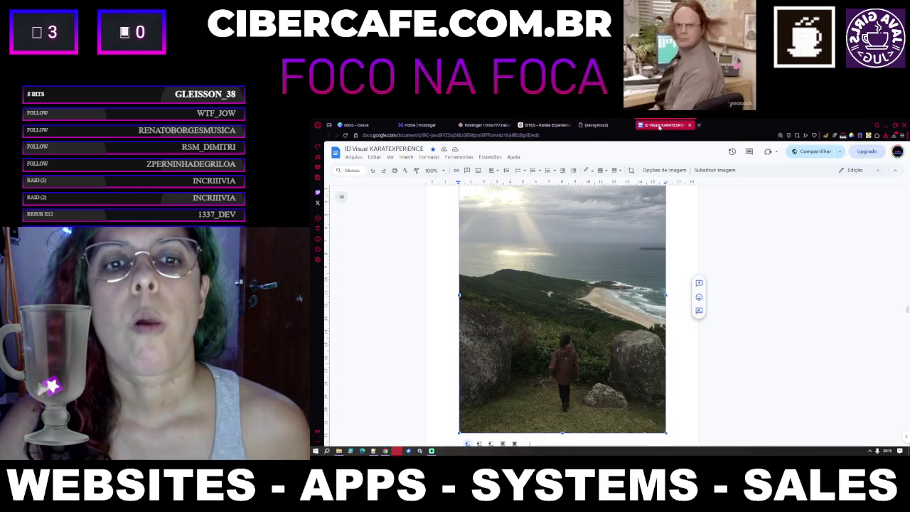
pyautogui.click(594, 125)
pyautogui.click(545, 125)
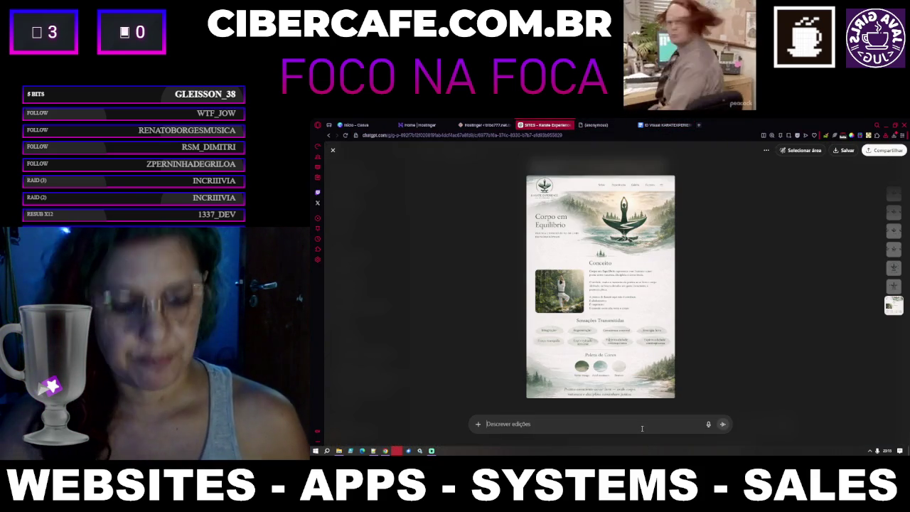
pyautogui.rightClick(642, 427)
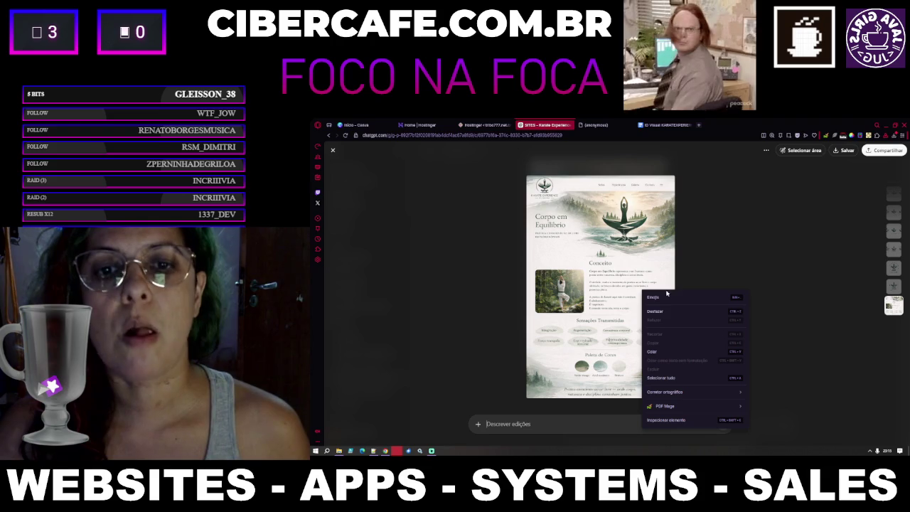
pyautogui.click(661, 351)
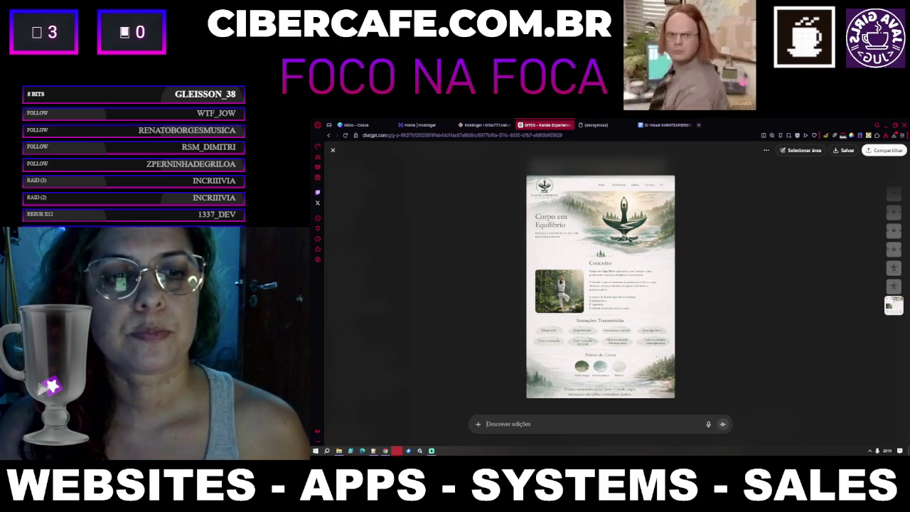
# Step: Check the beach photo's image actions in the ID Visual document and keep page zoom at 100%
pyautogui.click(594, 125)
pyautogui.click(675, 125)
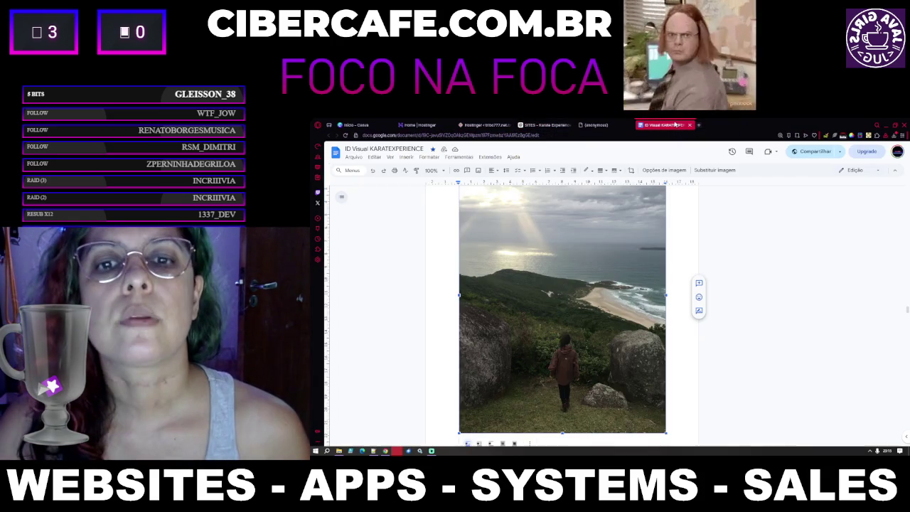
pyautogui.rightClick(606, 259)
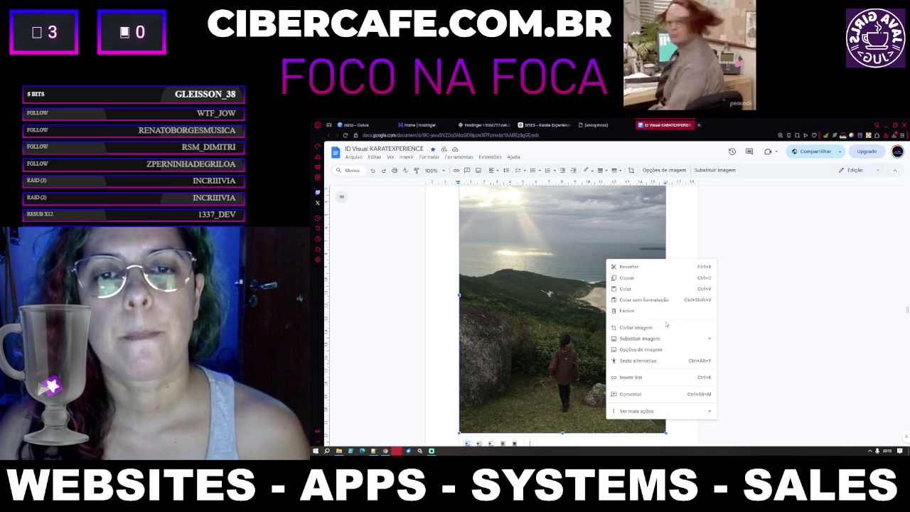
pyautogui.moveTo(683, 415)
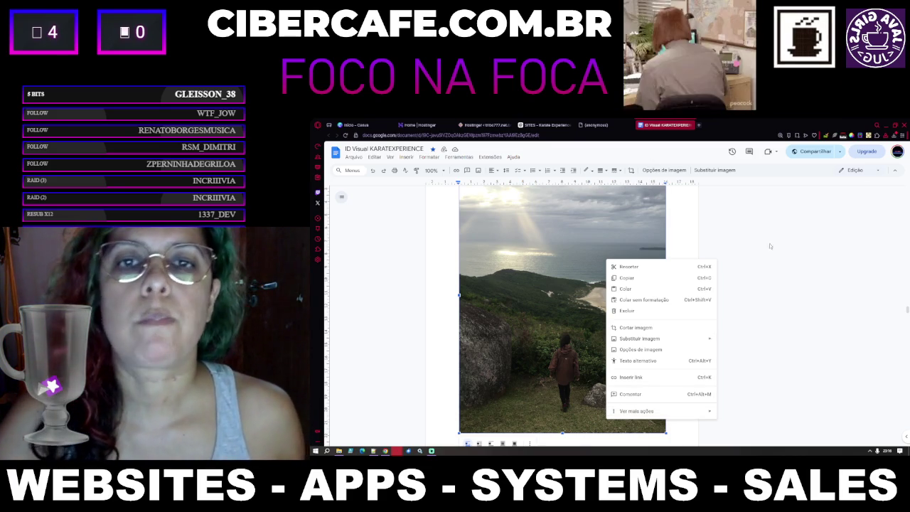
pyautogui.press('Escape')
pyautogui.hotkey('ctrl', '-')
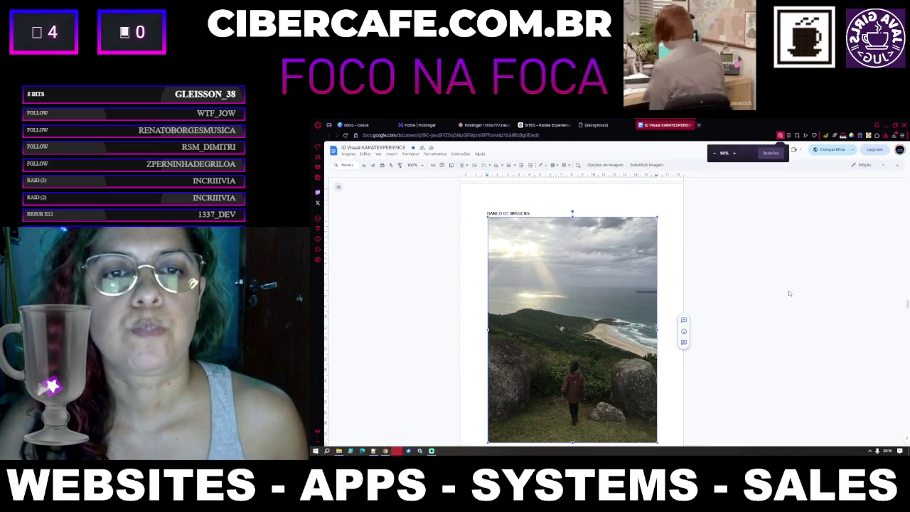
pyautogui.hotkey('ctrl', '+')
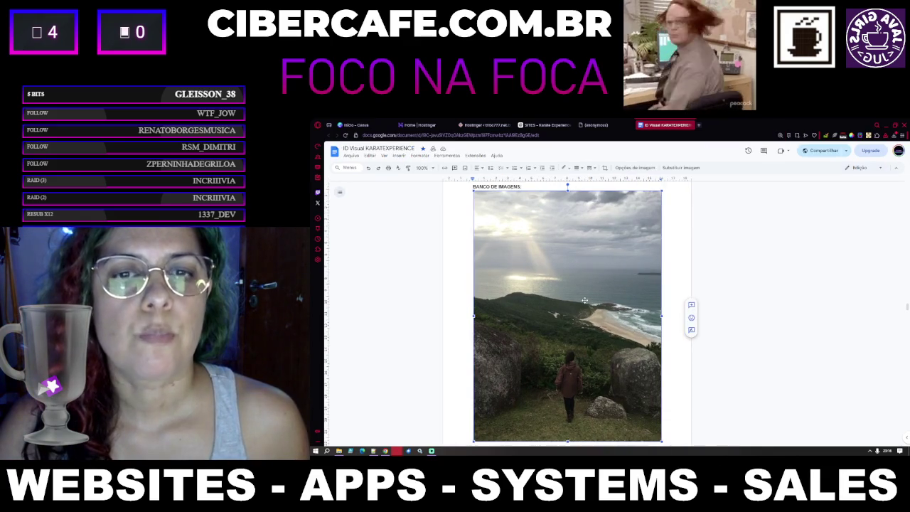
pyautogui.scroll(-1, 712, 282)
pyautogui.scroll(1, 712, 281)
# Step: Capture the beach photo with Lightshot, copy it to the clipboard, and return to ChatGPT
pyautogui.press('Print')
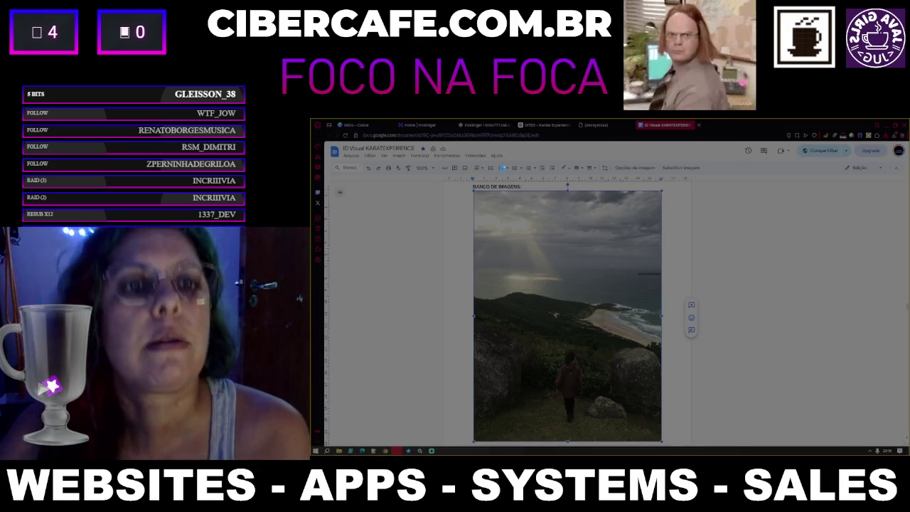
pyautogui.moveTo(474, 189)
pyautogui.mouseDown()
pyautogui.moveTo(610, 396)
pyautogui.moveTo(667, 452)
pyautogui.moveTo(661, 442)
pyautogui.mouseUp()
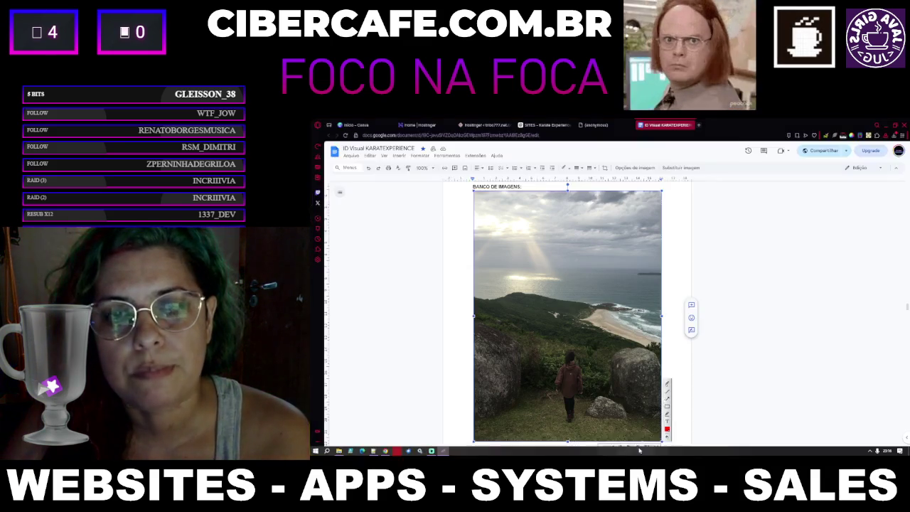
pyautogui.click(639, 450)
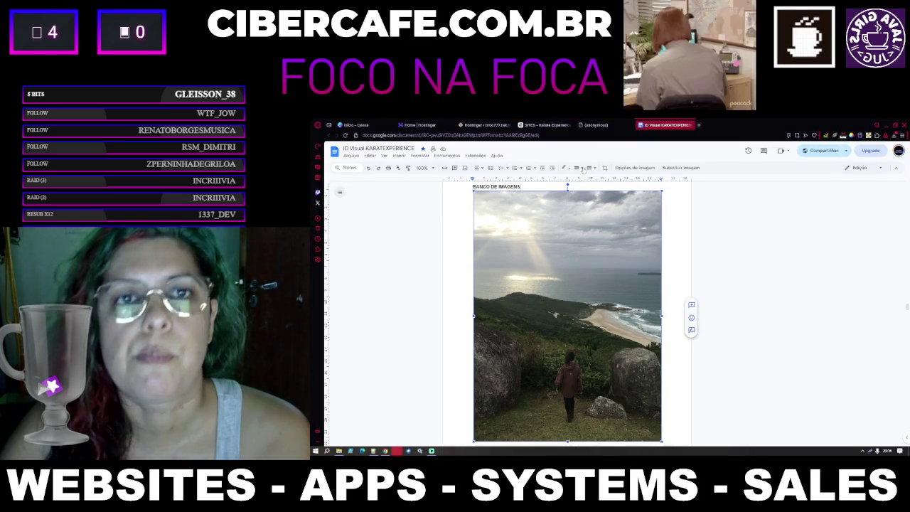
pyautogui.click(544, 125)
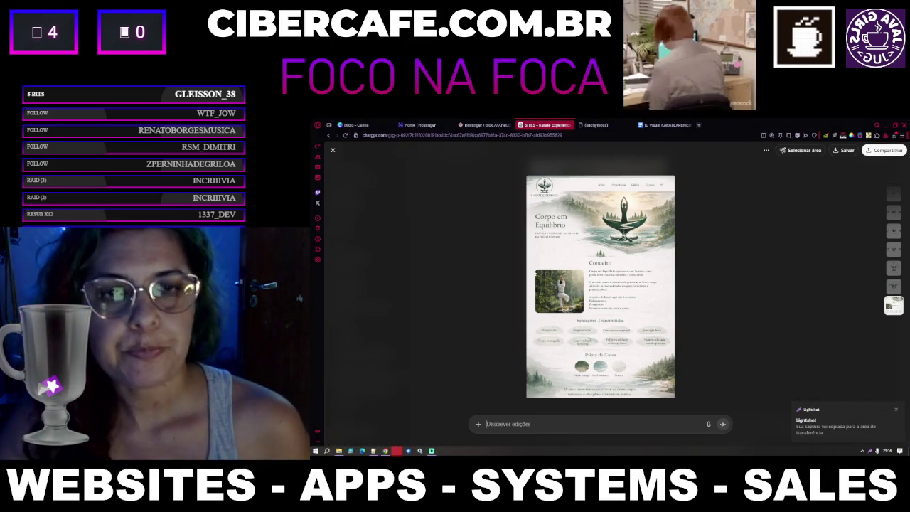
# Step: Start an edit request in the Descrever edições box, removing a stray 'q'
pyautogui.click(575, 426)
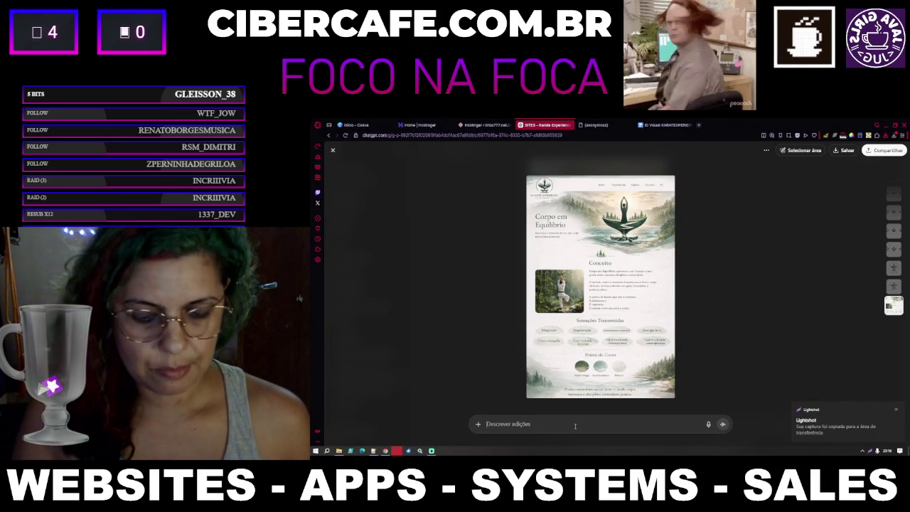
pyautogui.write('q')
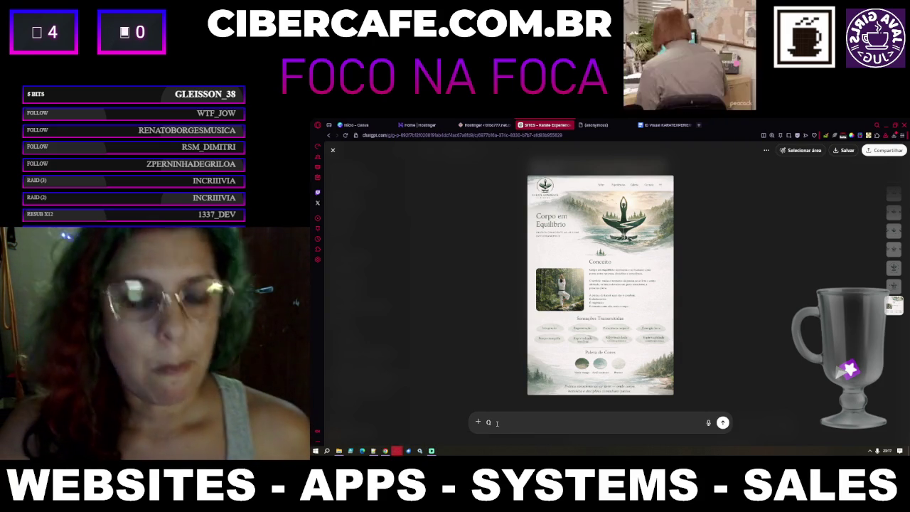
pyautogui.press('BackSpace')
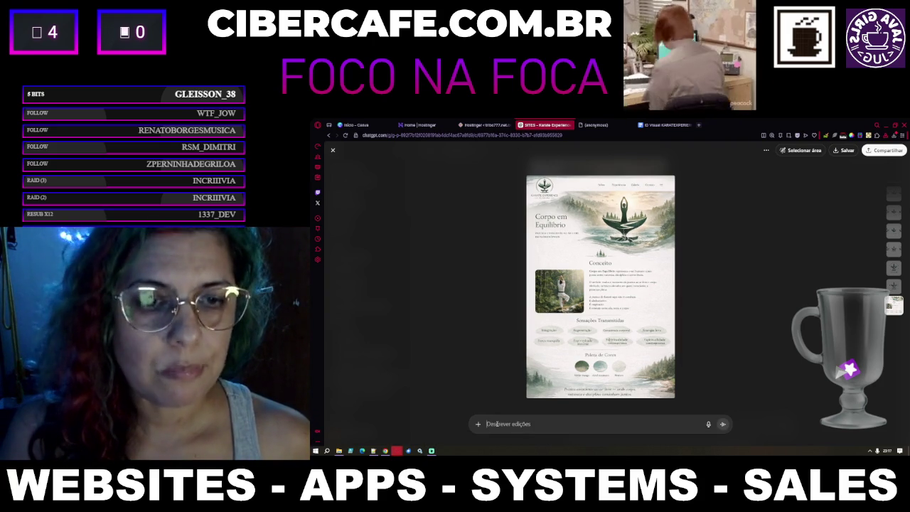
# Step: Type 'Gostei muito, vou acrescentar' in the edit request, then switch to the proposal PDF
pyautogui.write('Gost')
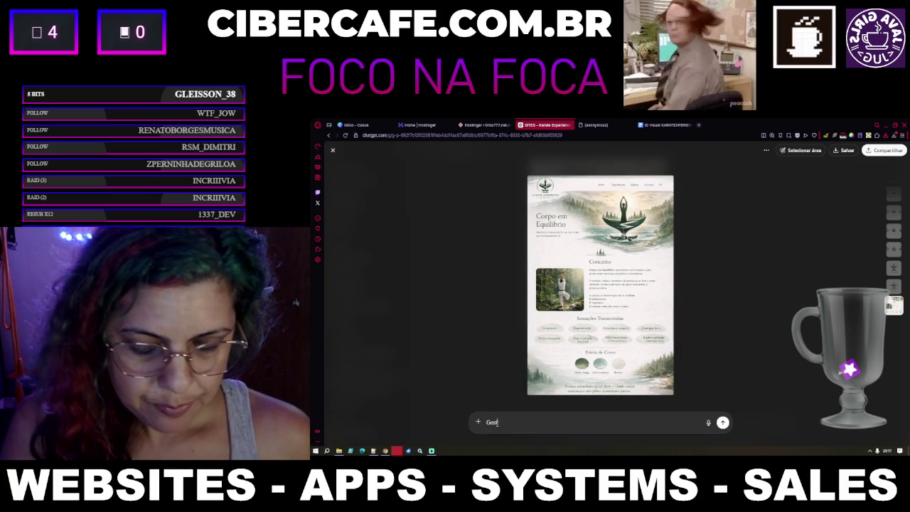
pyautogui.write('ei muito, vou acrescentar')
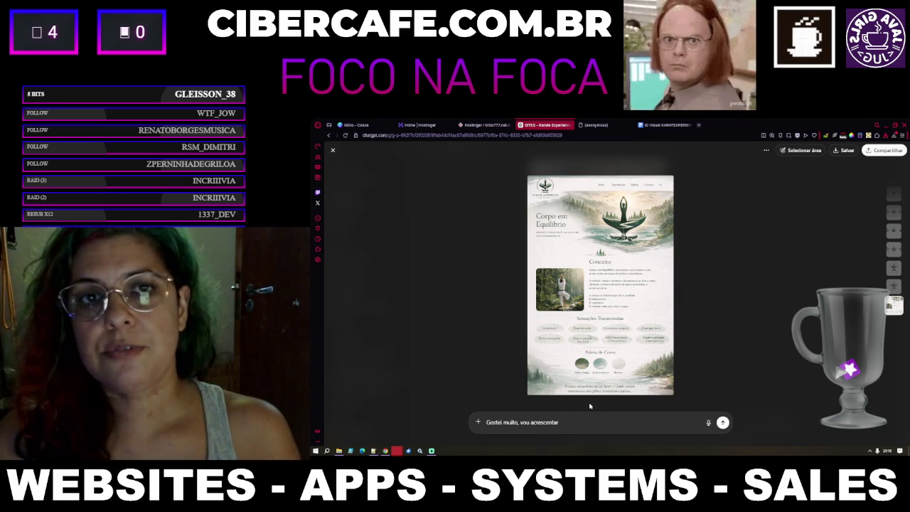
pyautogui.click(608, 125)
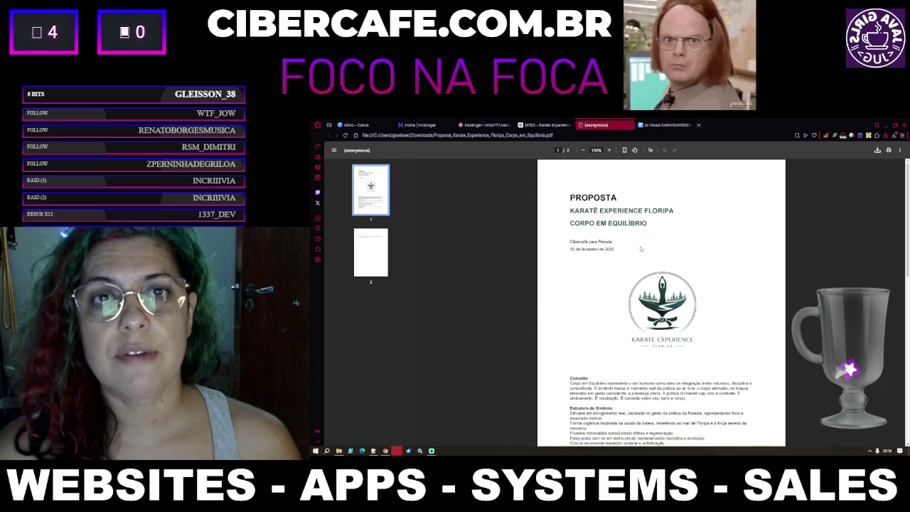
# Step: Look through the proposal PDF's Conceito section, then switch to the ID Visual document
pyautogui.scroll(-5, 640, 246)
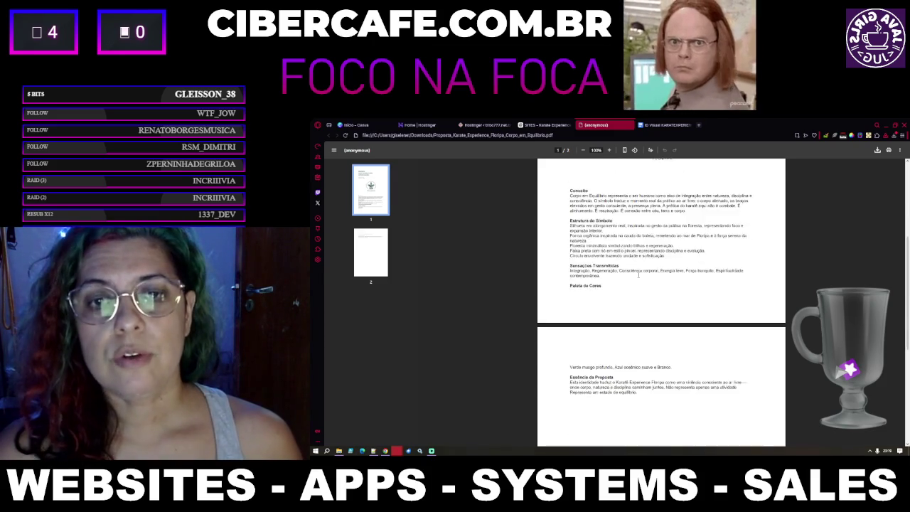
pyautogui.scroll(5, 638, 275)
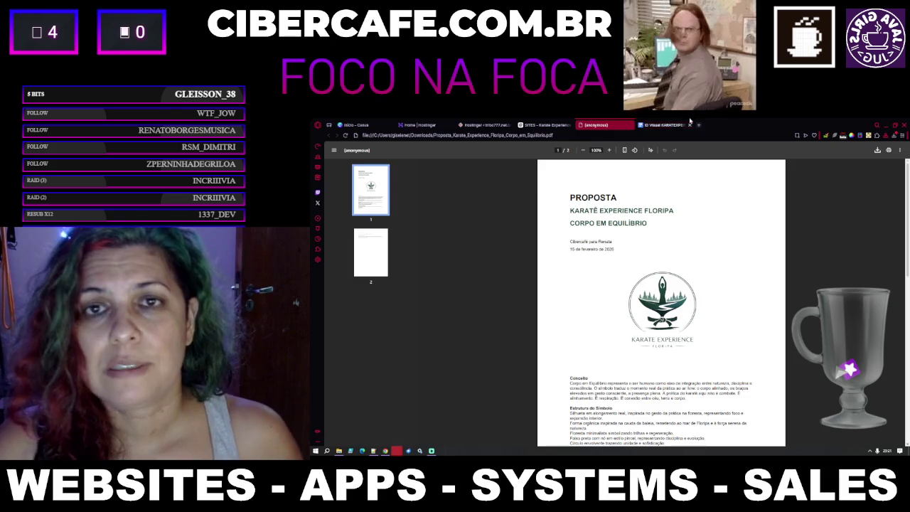
pyautogui.click(666, 122)
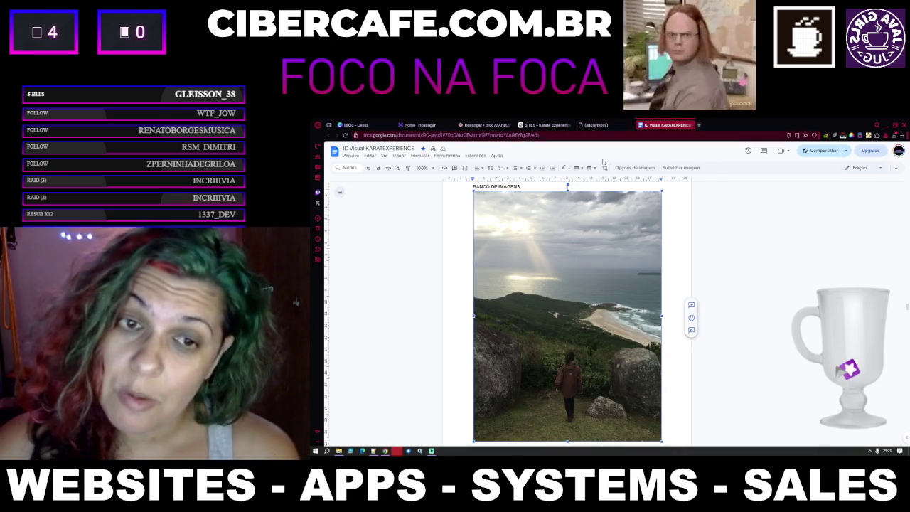
# Step: Paste the landscape photo into the ChatGPT request and add 'parecem que combinam com o layout para c'
pyautogui.click(545, 125)
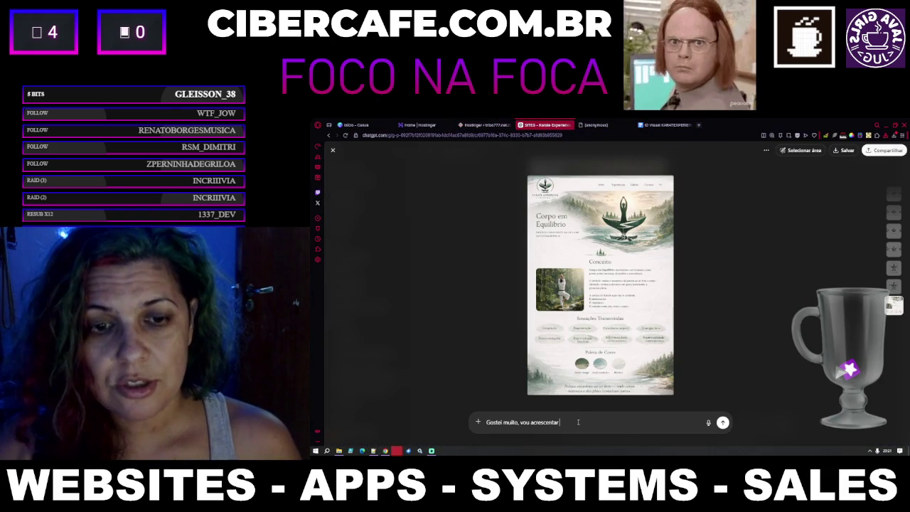
pyautogui.hotkey('ctrl', 'v')
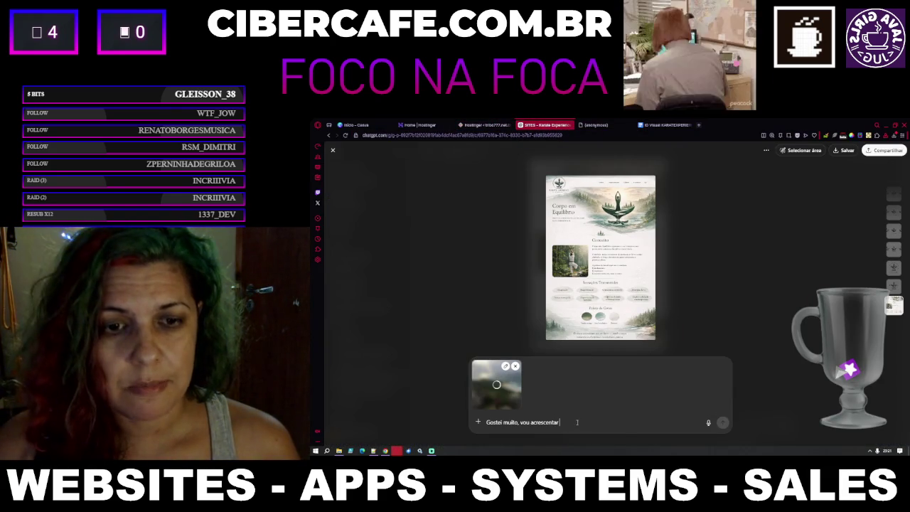
pyautogui.write('parecem ')
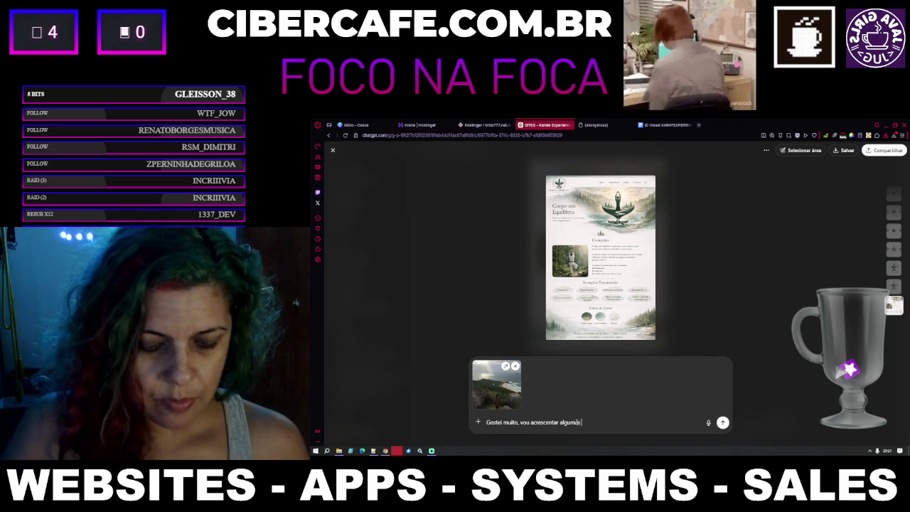
pyautogui.write('qu')
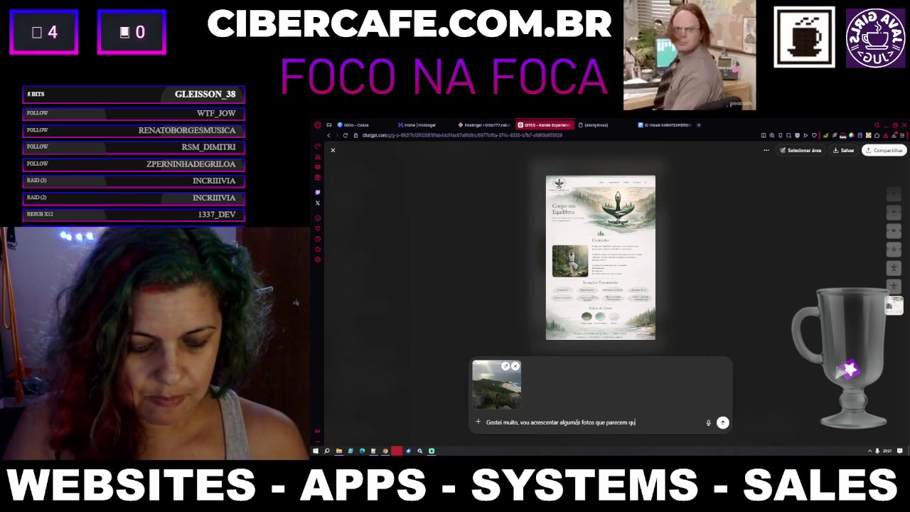
pyautogui.write('e combinam')
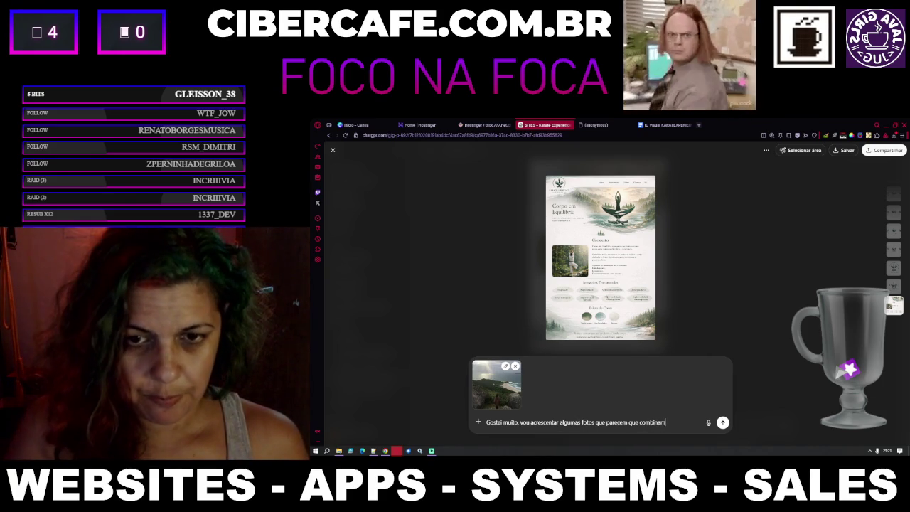
pyautogui.write(' com o layout para compor')
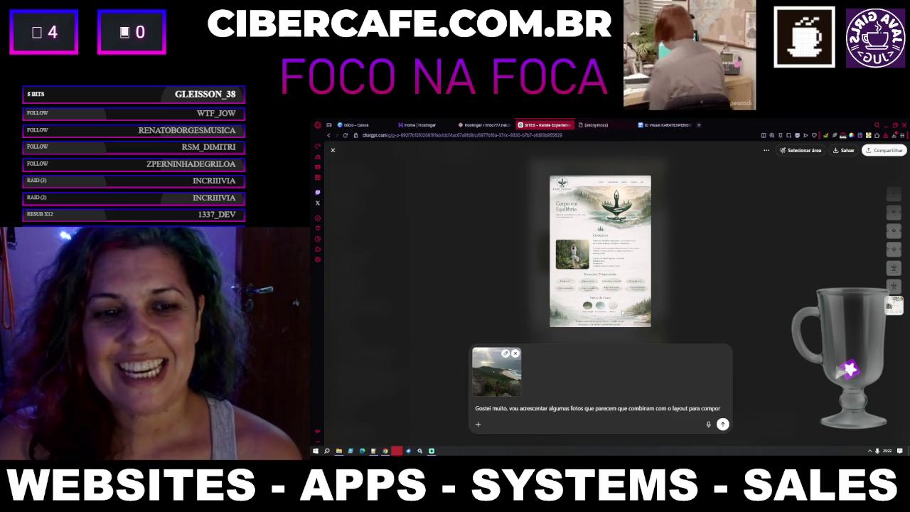
# Step: Screenshot the karate-kick photo from the document and paste it into the ChatGPT message
pyautogui.click(661, 125)
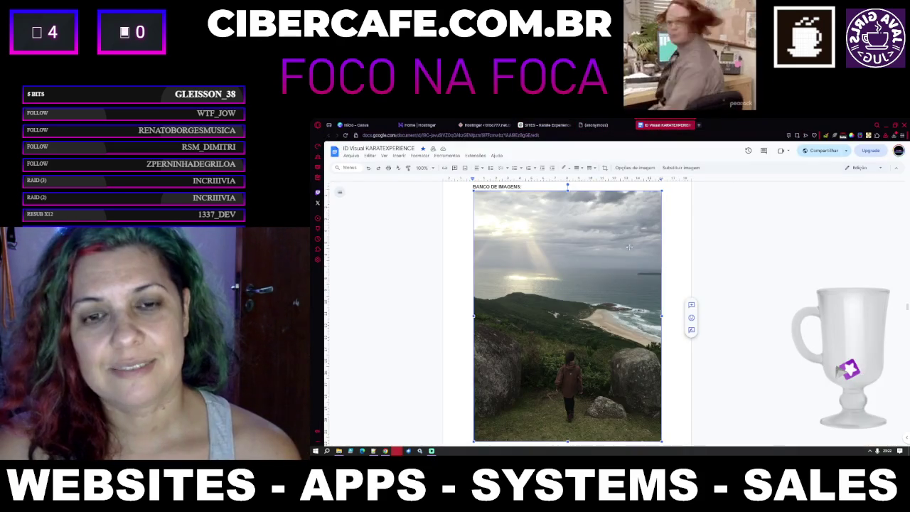
pyautogui.click(595, 334)
pyautogui.scroll(-5, 595, 334)
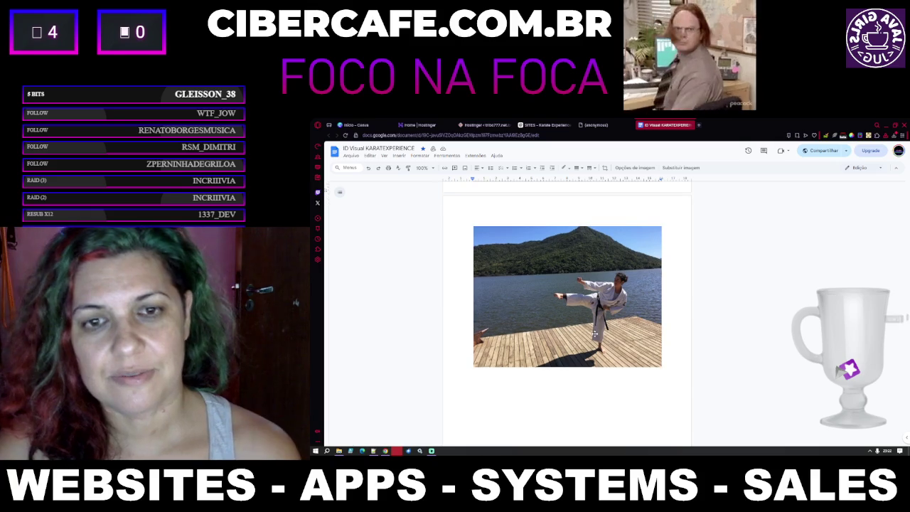
pyautogui.keyDown('ctrl'); pyautogui.scroll(1, 652, 329); pyautogui.keyUp('ctrl')
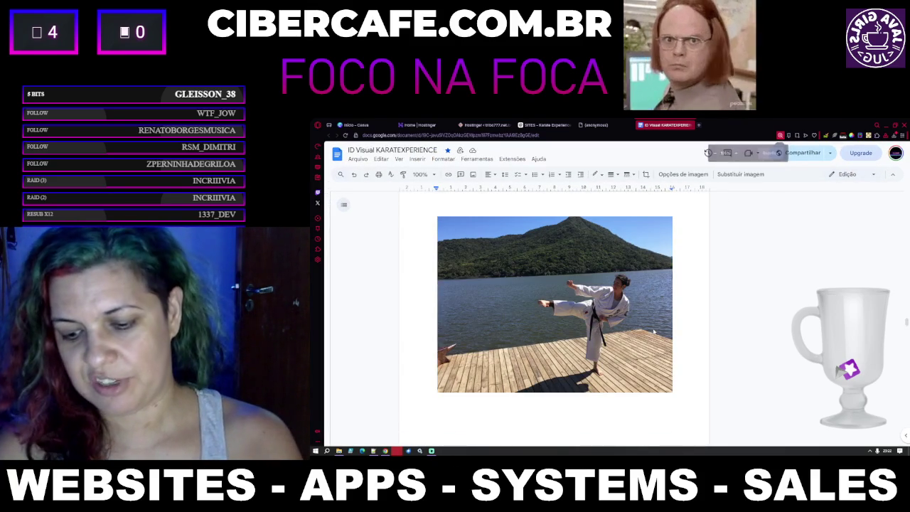
pyautogui.press('super+shift+s')
pyautogui.moveTo(437, 217)
pyautogui.mouseDown()
pyautogui.moveTo(629, 375)
pyautogui.moveTo(674, 392)
pyautogui.mouseUp()
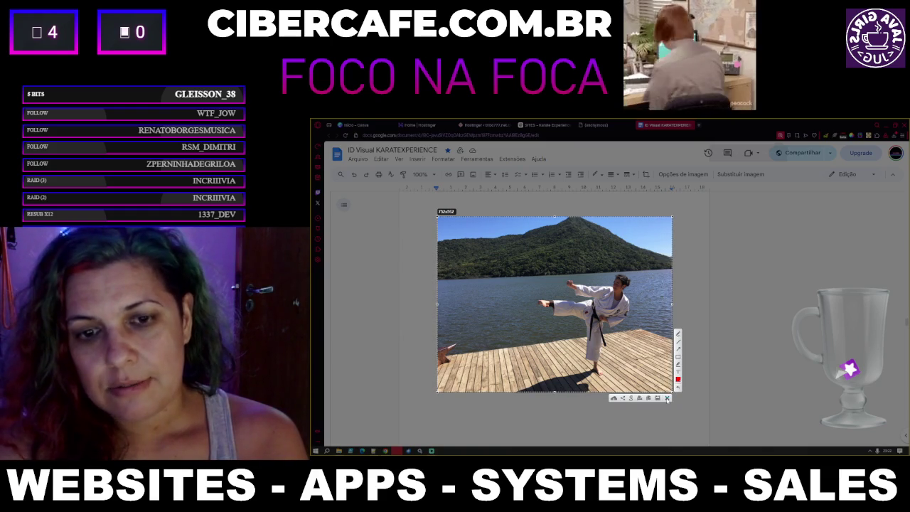
pyautogui.click(649, 398)
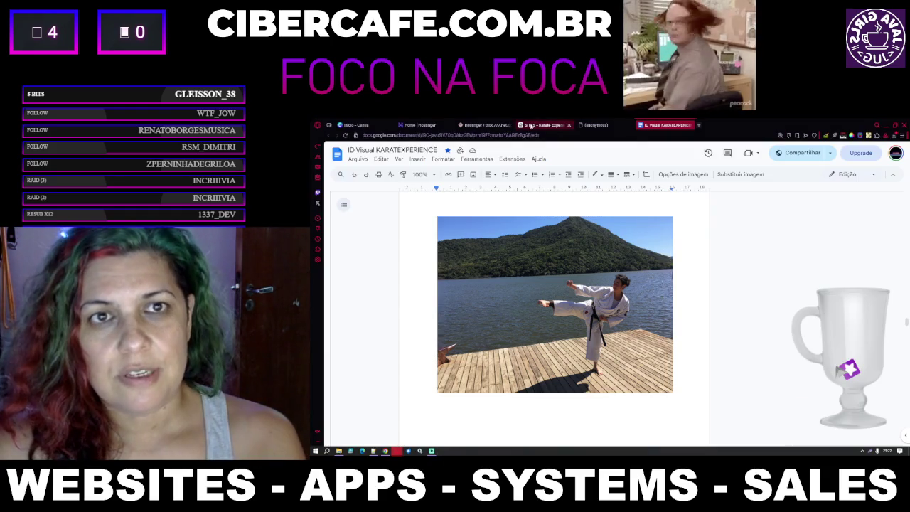
pyautogui.click(545, 125)
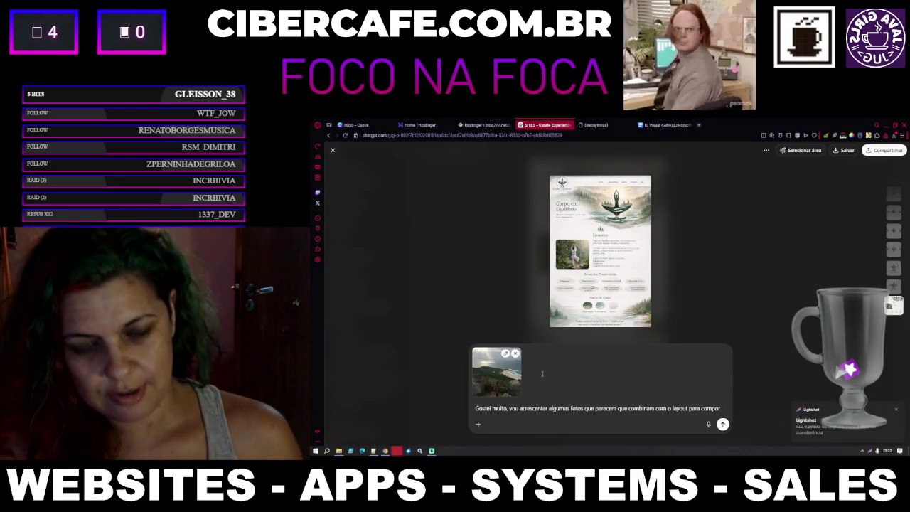
pyautogui.hotkey('ctrl', 'v')
# Step: Capture the karateka's fighting-stance photo under the trees with Lightshot and copy it to the clipboard
pyautogui.click(662, 126)
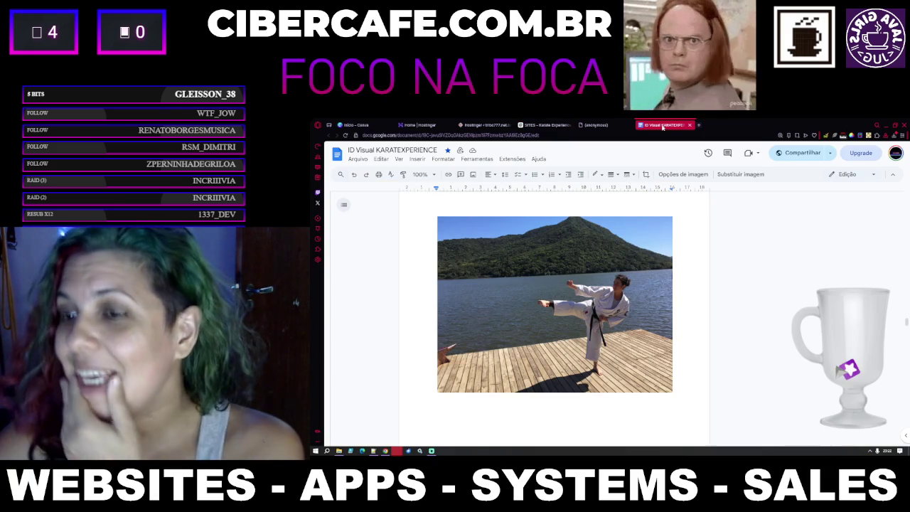
pyautogui.scroll(-10, 590, 298)
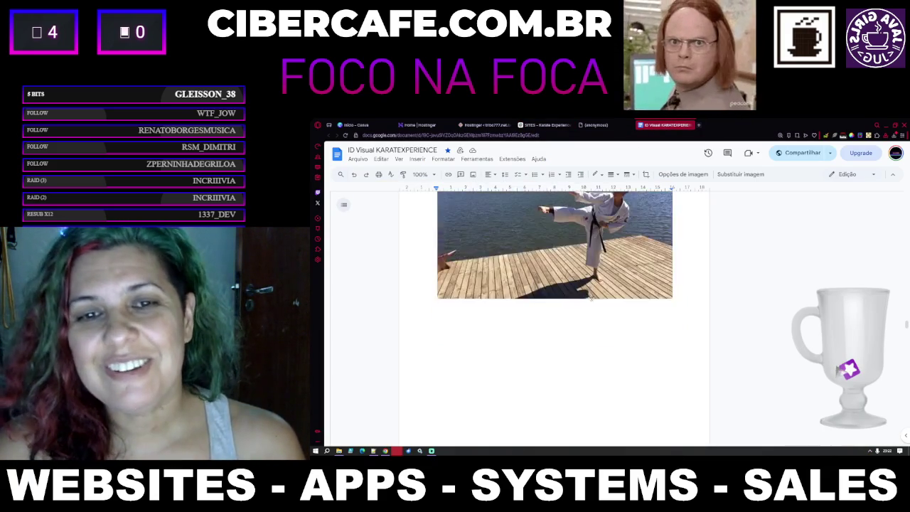
pyautogui.scroll(-2, 590, 298)
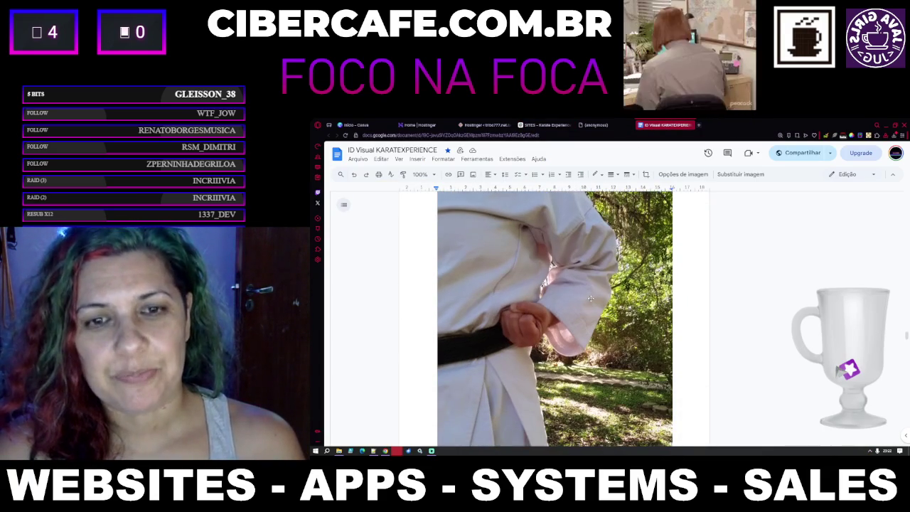
pyautogui.scroll(-2, 590, 299)
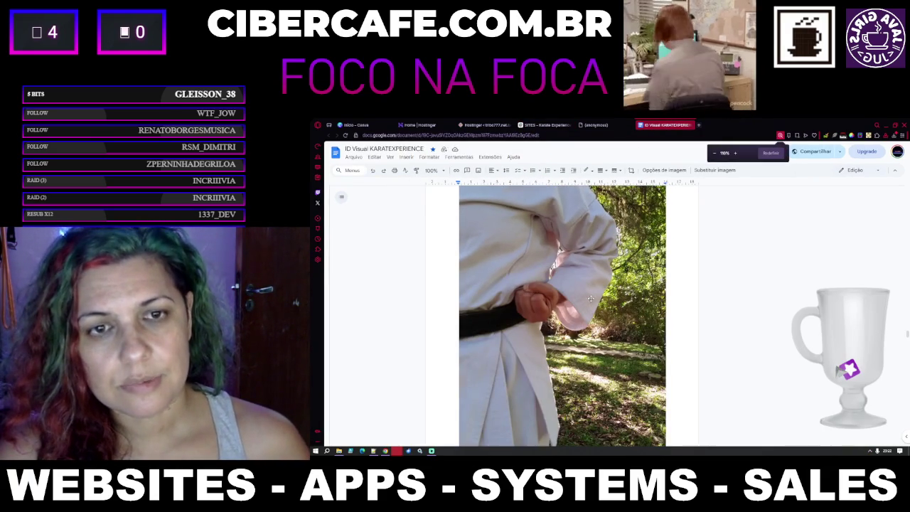
pyautogui.scroll(-1, 590, 299)
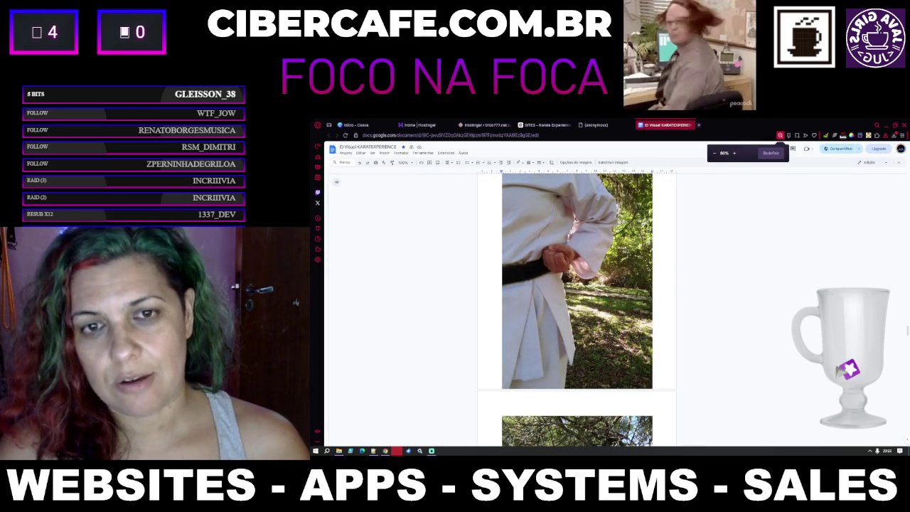
pyautogui.scroll(2, 591, 298)
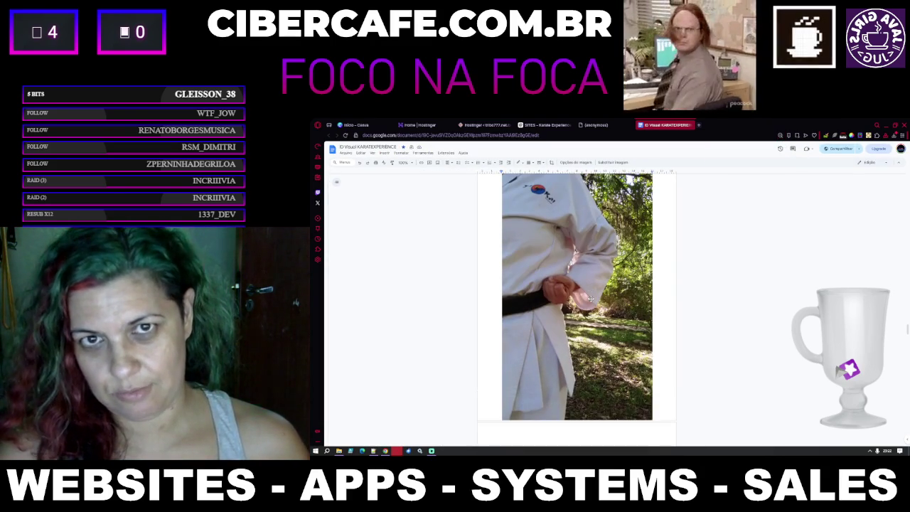
pyautogui.scroll(1, 590, 299)
pyautogui.scroll(-8, 827, 252)
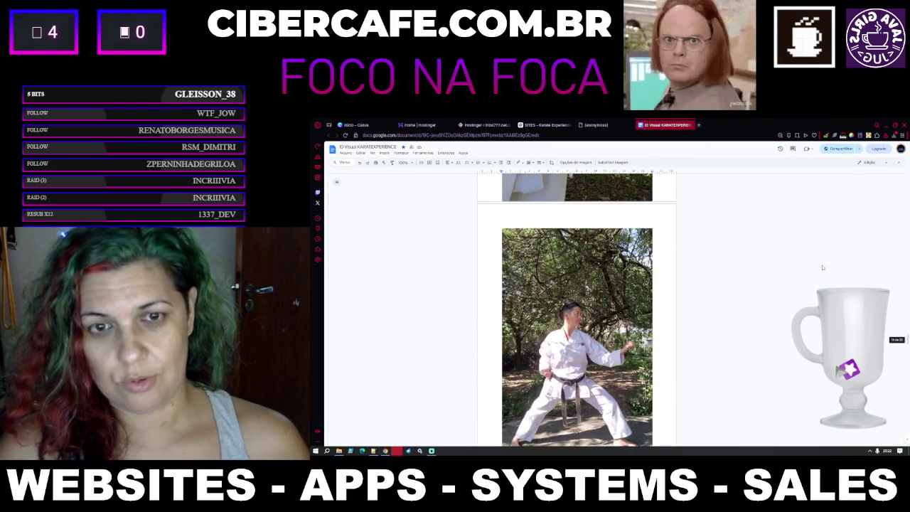
pyautogui.scroll(1, 782, 293)
pyautogui.scroll(-2, 782, 292)
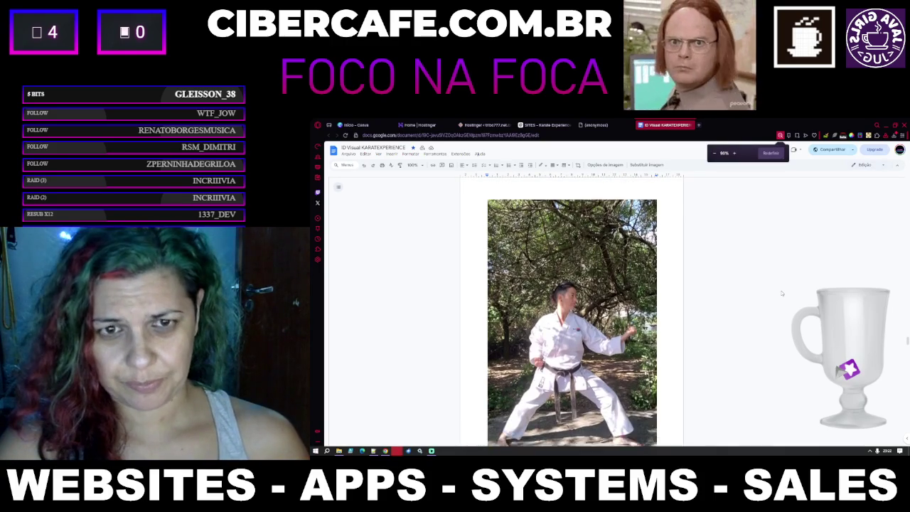
pyautogui.press('Print')
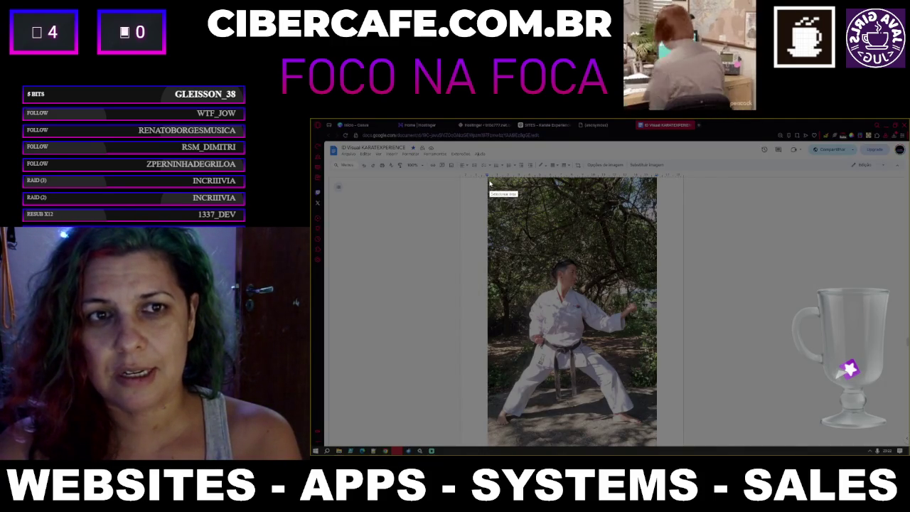
pyautogui.moveTo(489, 179)
pyautogui.mouseDown()
pyautogui.moveTo(642, 367)
pyautogui.moveTo(657, 445)
pyautogui.mouseUp()
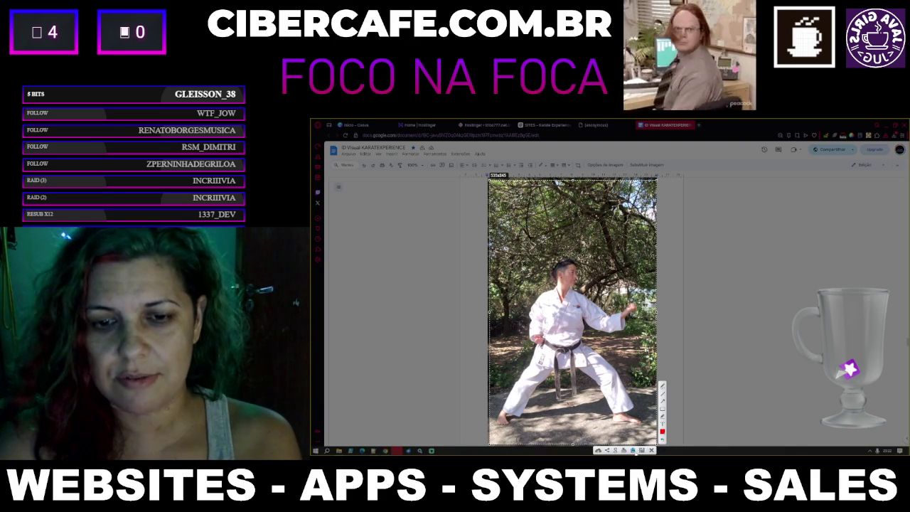
pyautogui.click(635, 451)
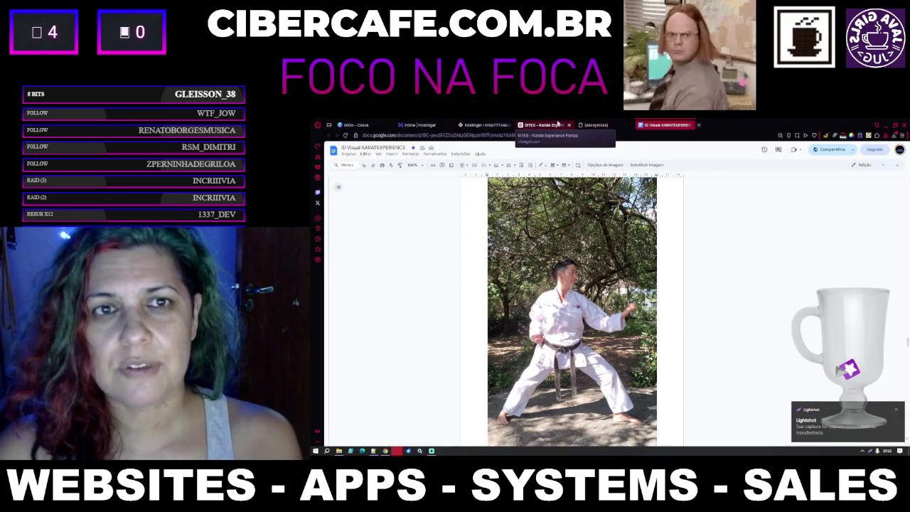
pyautogui.click(559, 125)
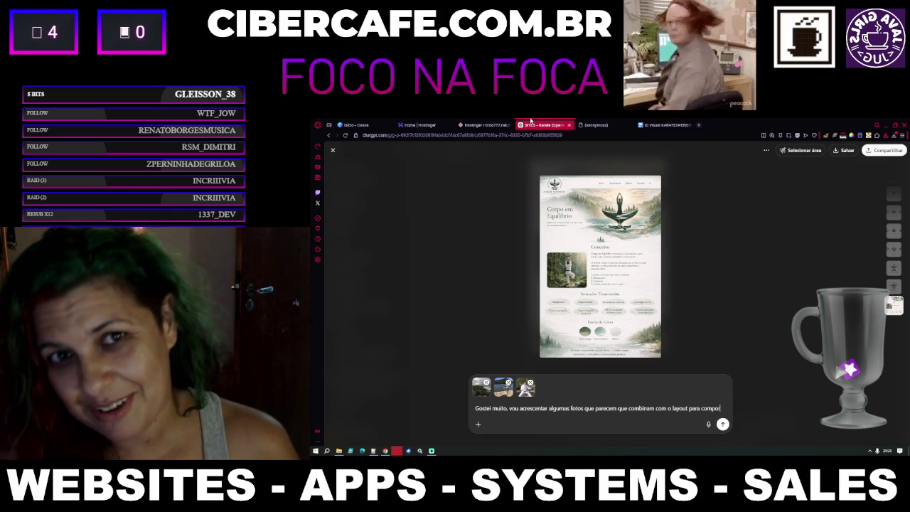
# Step: Flip between the proposal PDF, ChatGPT mockup and ID Visual document tabs
pyautogui.click(601, 125)
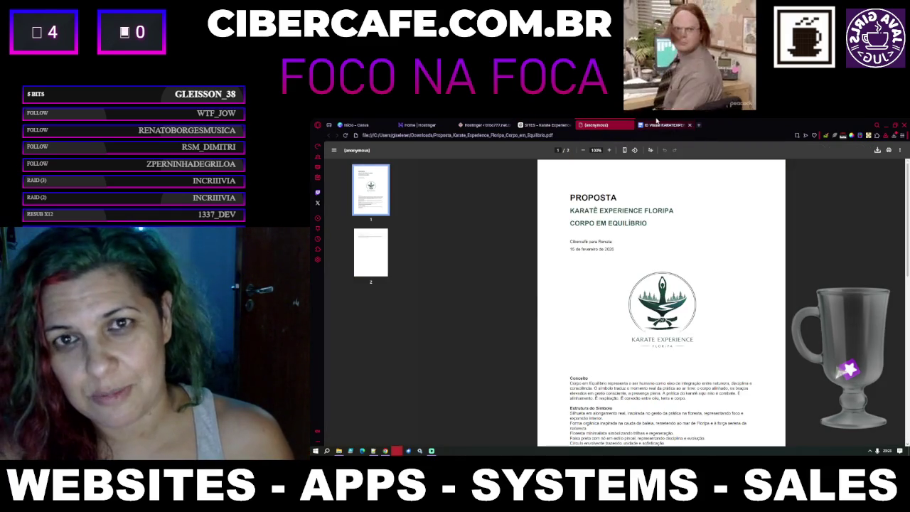
pyautogui.click(658, 125)
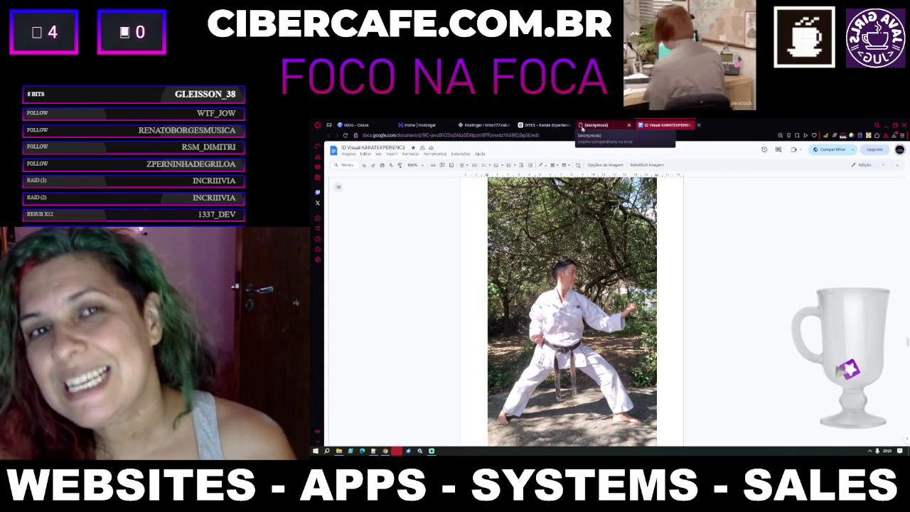
pyautogui.click(597, 124)
pyautogui.click(563, 122)
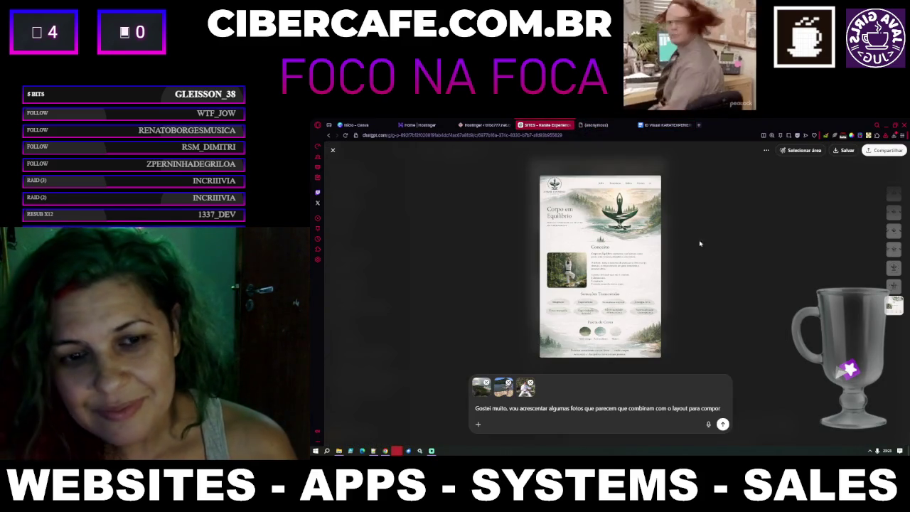
pyautogui.click(669, 121)
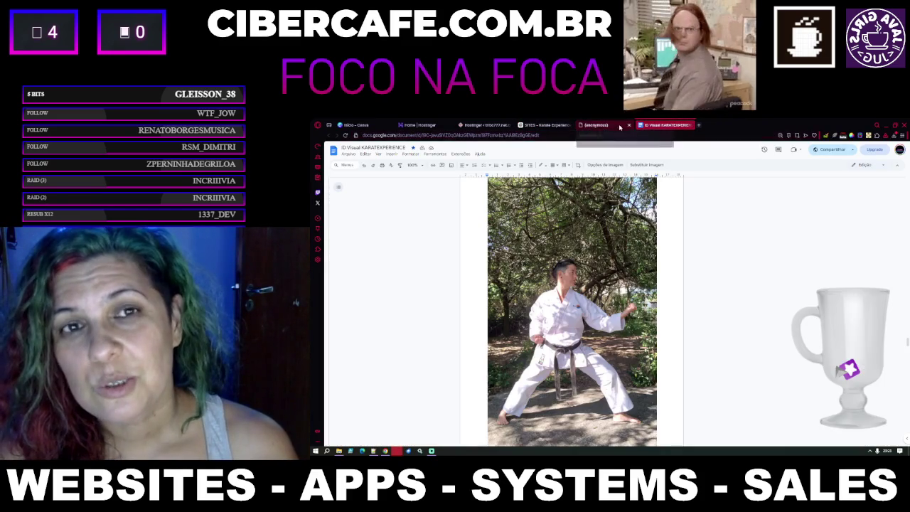
pyautogui.click(595, 124)
pyautogui.click(553, 124)
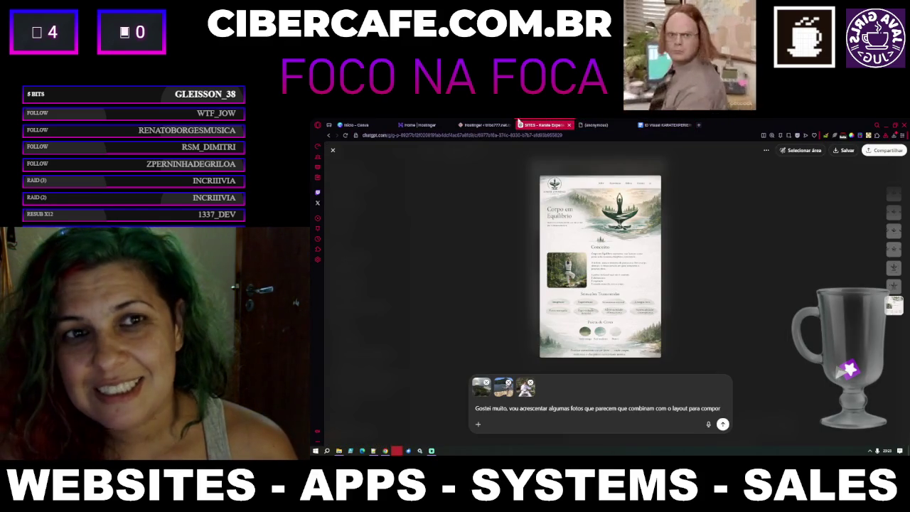
pyautogui.click(612, 124)
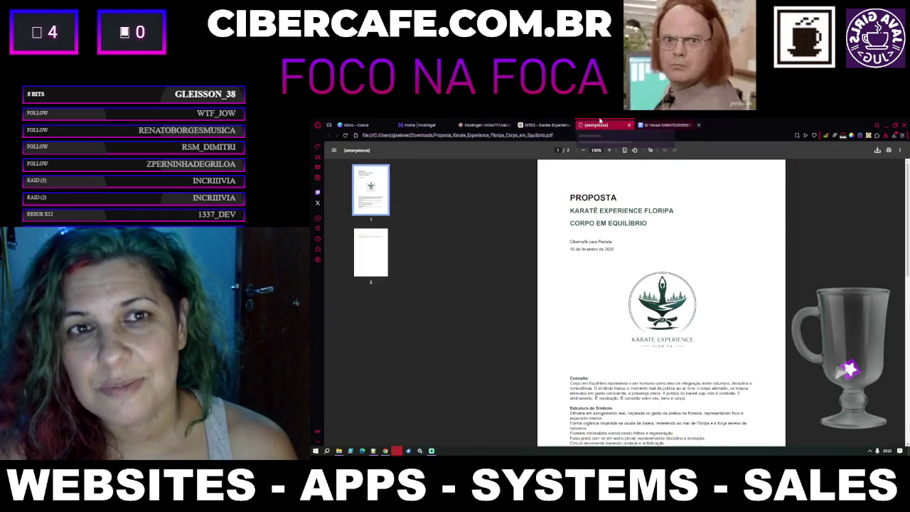
pyautogui.click(551, 125)
pyautogui.click(649, 125)
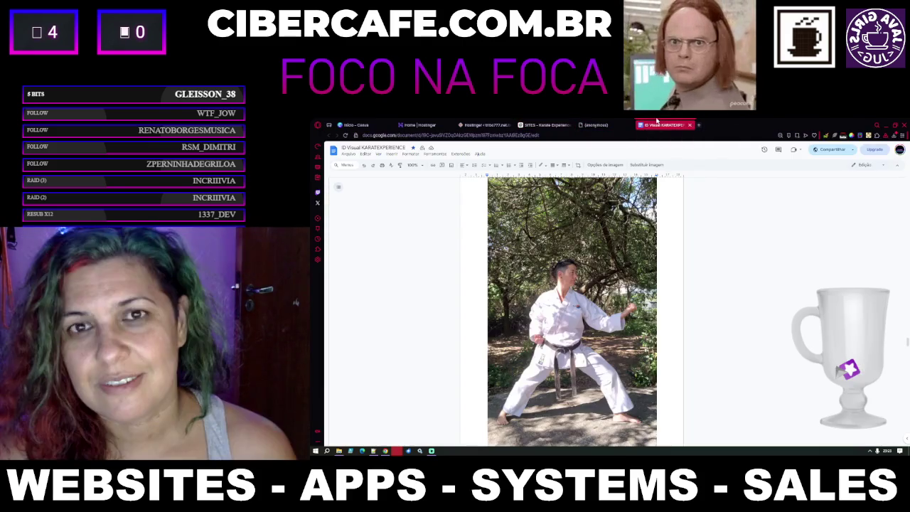
# Step: Save a Lightshot capture of the karateka training on the grass photo
pyautogui.scroll(-10, 726, 263)
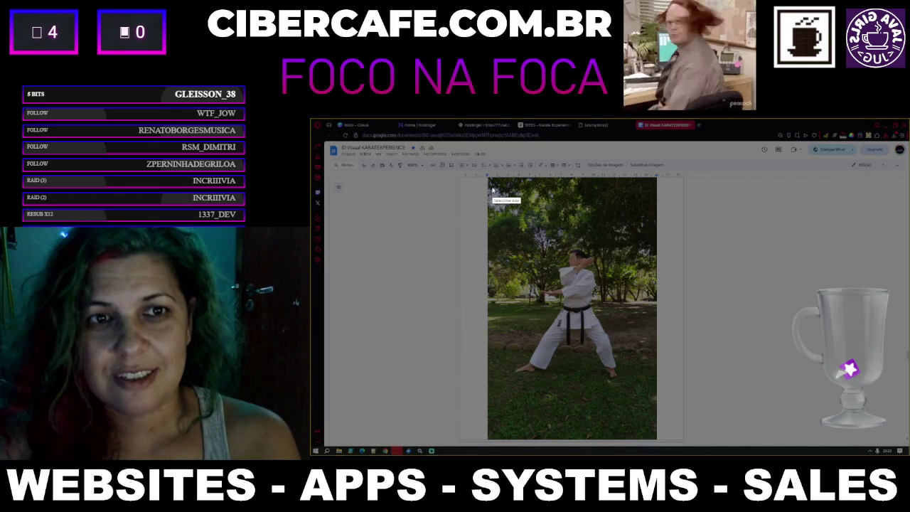
pyautogui.moveTo(488, 183)
pyautogui.mouseDown()
pyautogui.moveTo(656, 412)
pyautogui.moveTo(654, 403)
pyautogui.mouseUp()
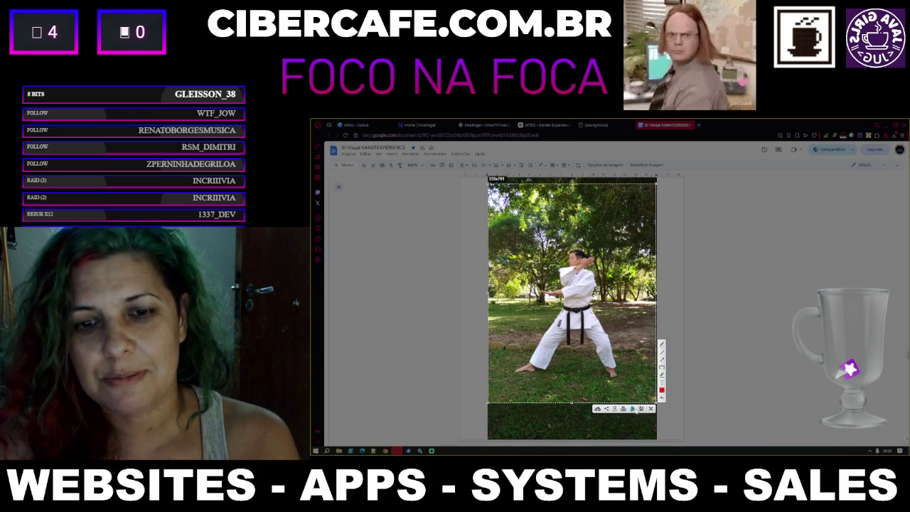
pyautogui.click(634, 409)
pyautogui.hotkey('ctrl', 'Tab')
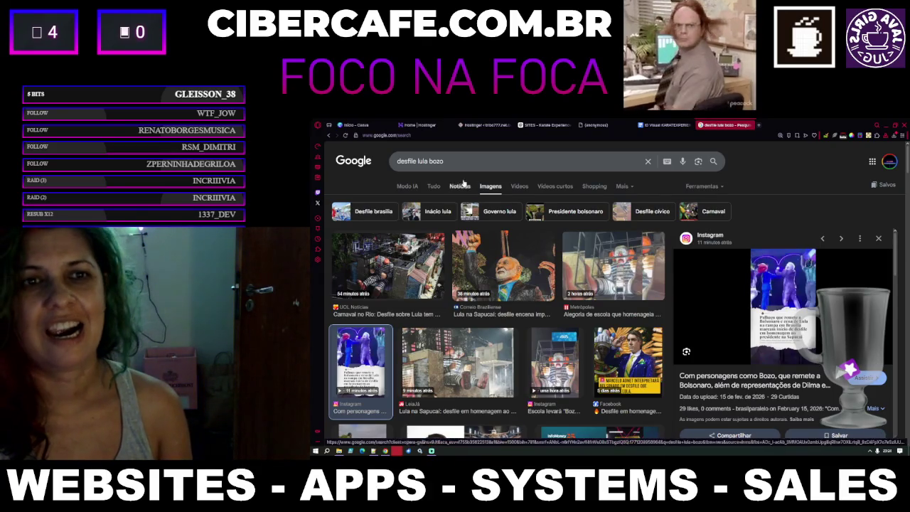
# Step: Filter the desfile lula bozo results to short videos and open the Bolsonaro clown parade reel on Instagram
pyautogui.click(520, 187)
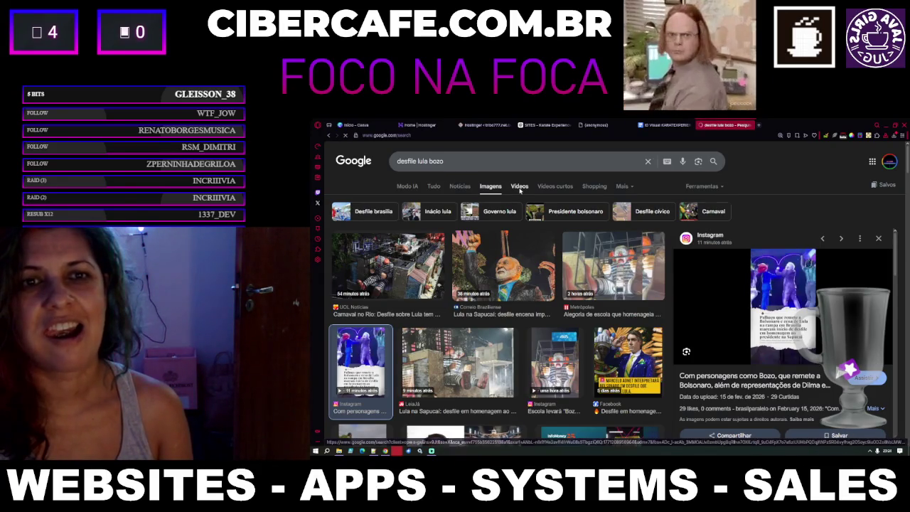
pyautogui.click(550, 185)
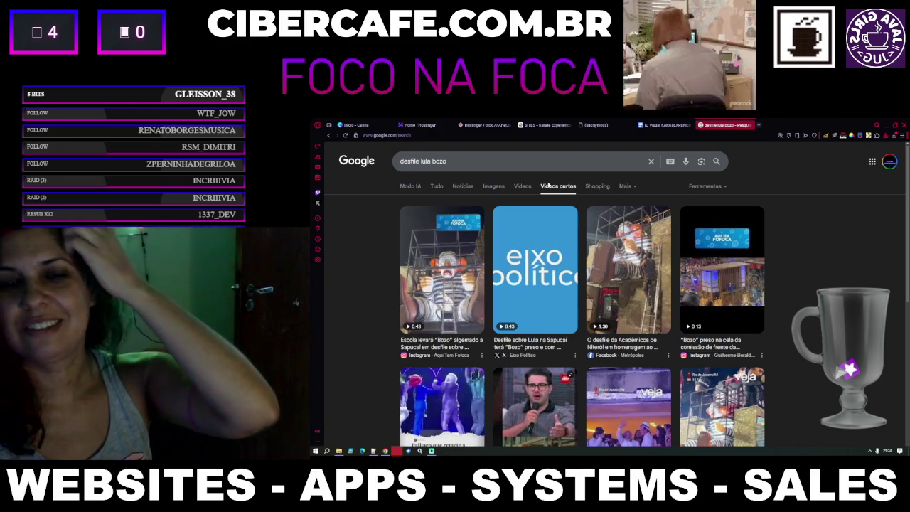
pyautogui.click(439, 400)
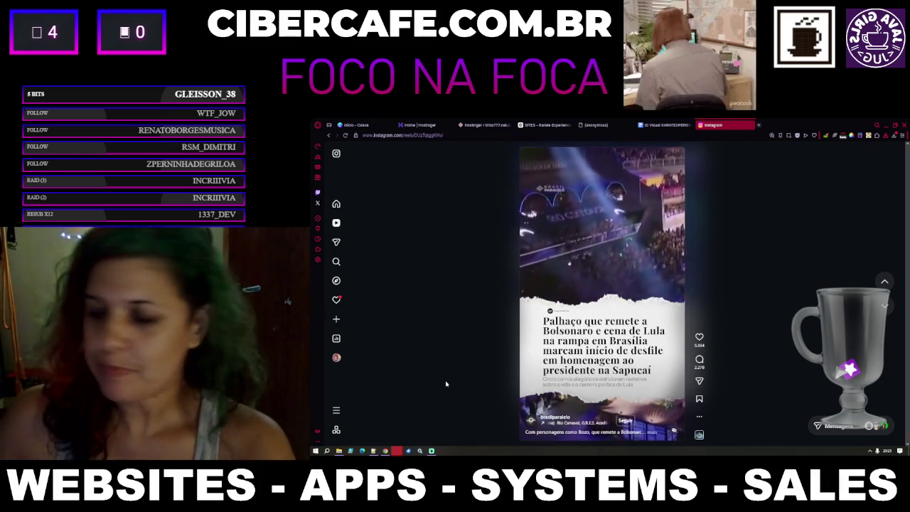
# Step: Watch the parade reels showing Bozo caged on a float and Bozo held in a cell
pyautogui.click(329, 135)
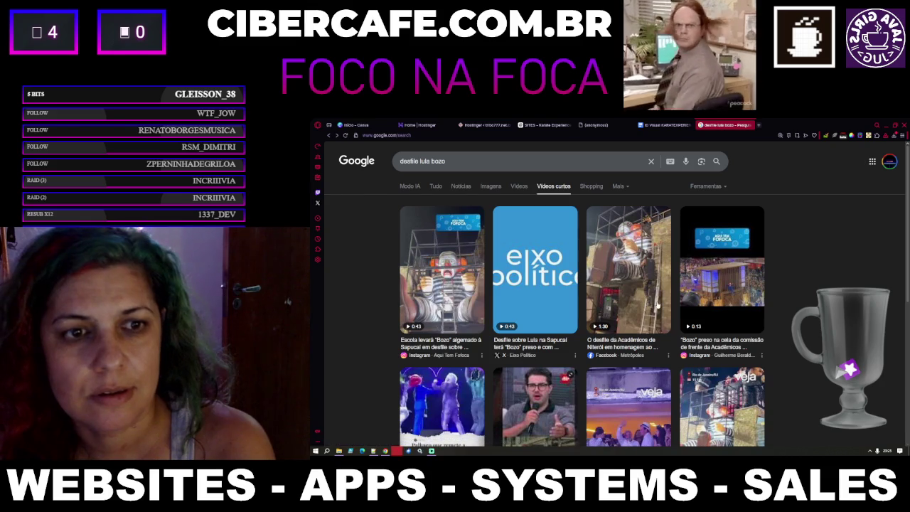
pyautogui.click(448, 304)
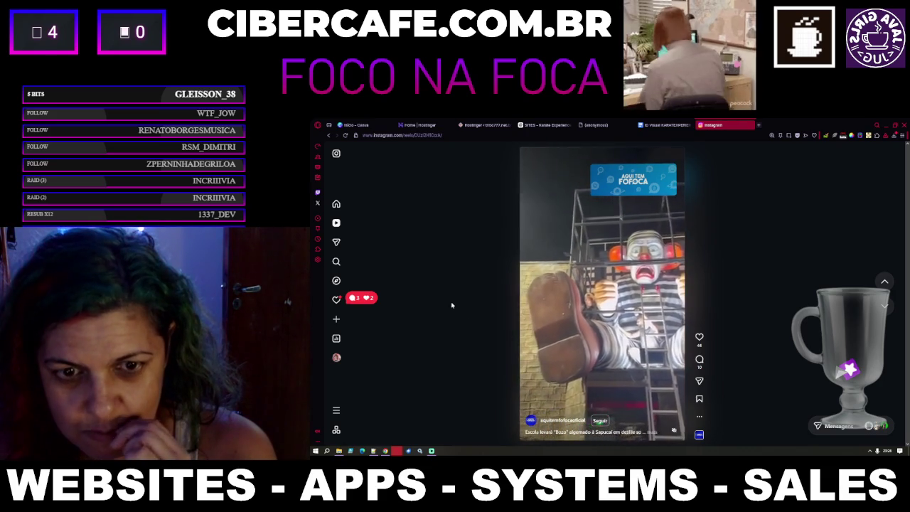
pyautogui.scroll(-1, 572, 314)
pyautogui.scroll(1, 413, 252)
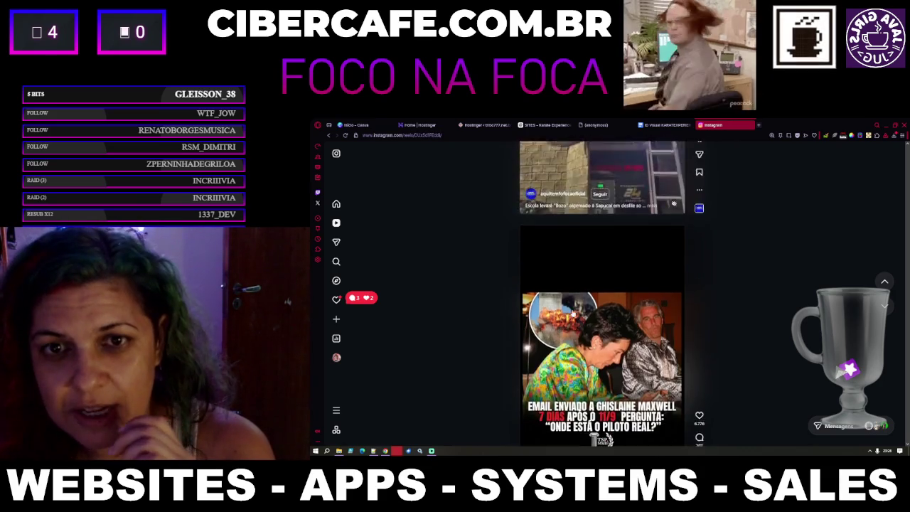
pyautogui.hotkey('alt', 'Left')
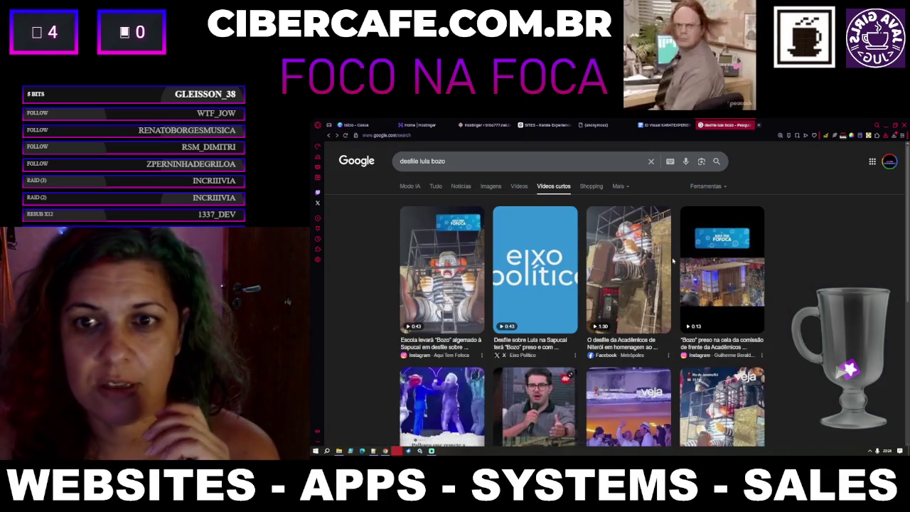
pyautogui.click(724, 287)
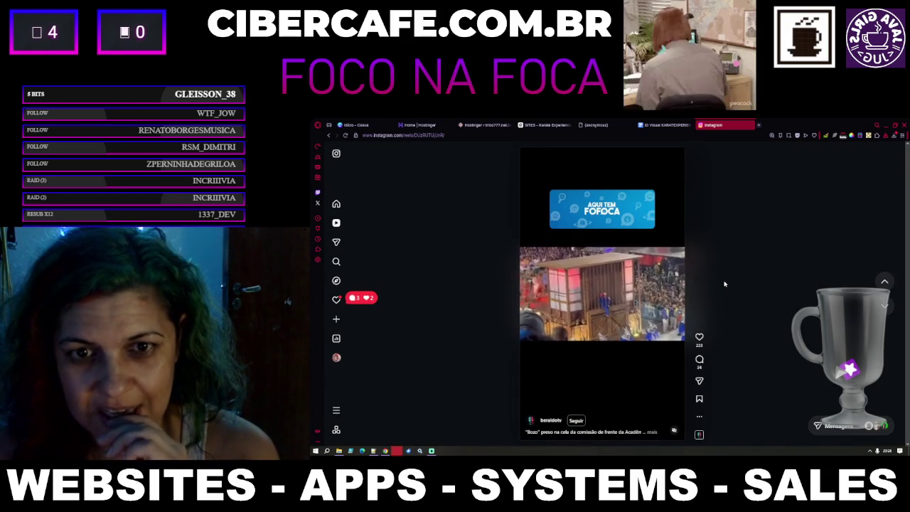
# Step: Watch one more parade reel from the results, then close the desfile lula bozo search
pyautogui.click(339, 135)
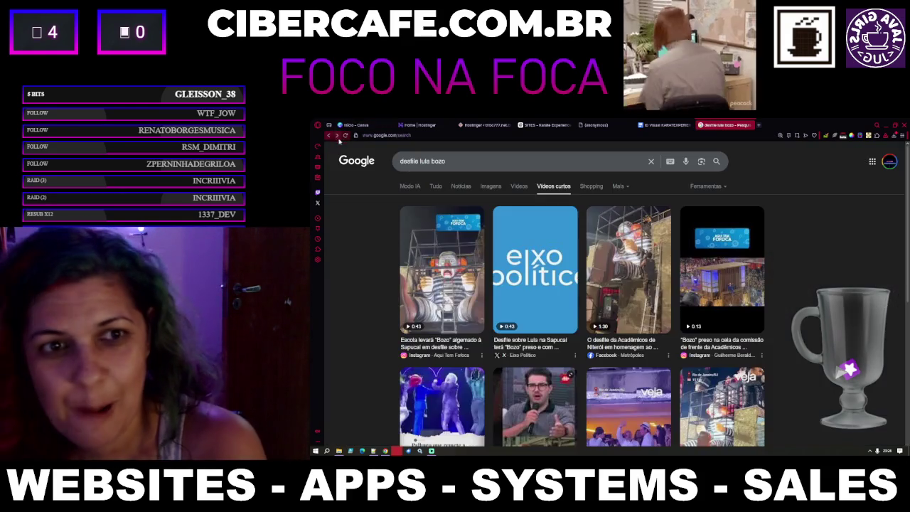
pyautogui.scroll(-2, 751, 329)
pyautogui.scroll(-5, 750, 330)
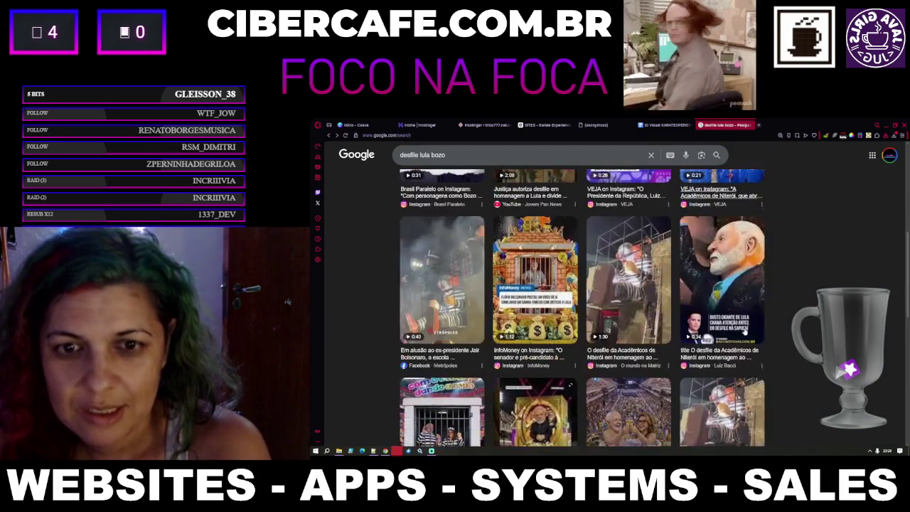
pyautogui.click(632, 324)
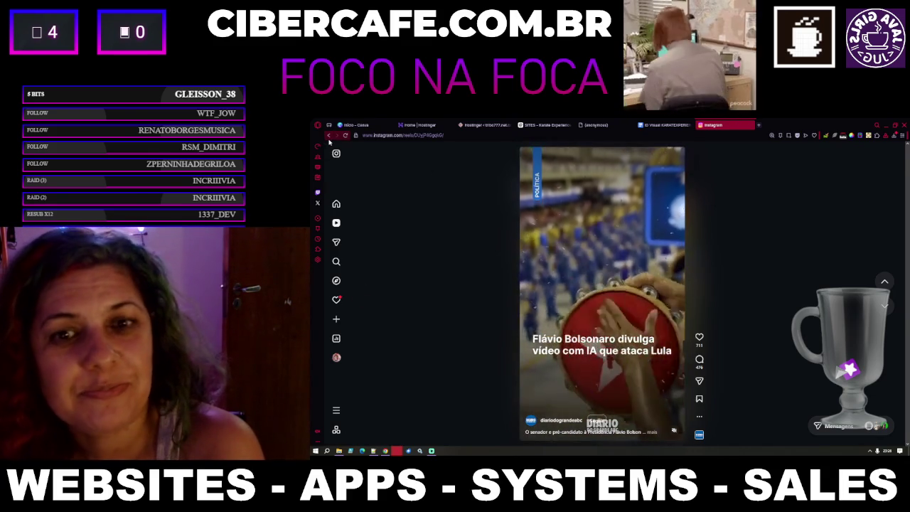
pyautogui.click(328, 136)
pyautogui.scroll(-5, 673, 298)
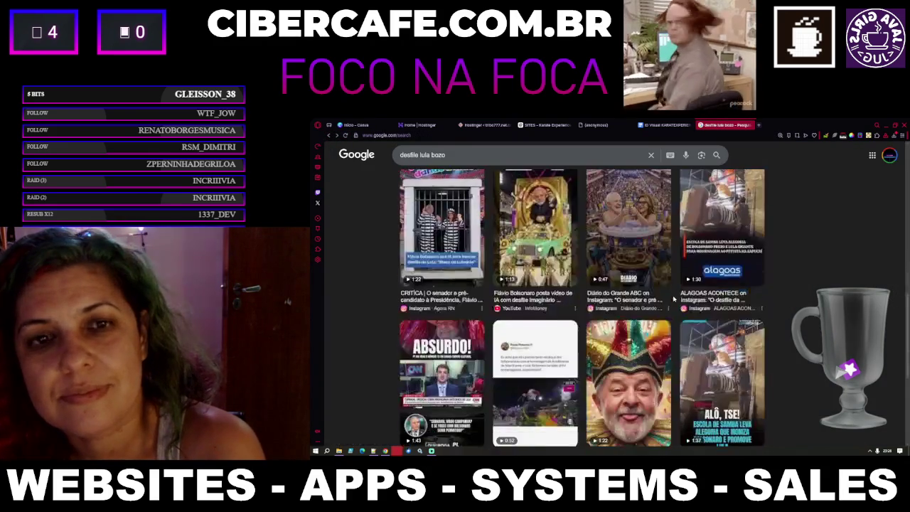
pyautogui.scroll(-5, 674, 299)
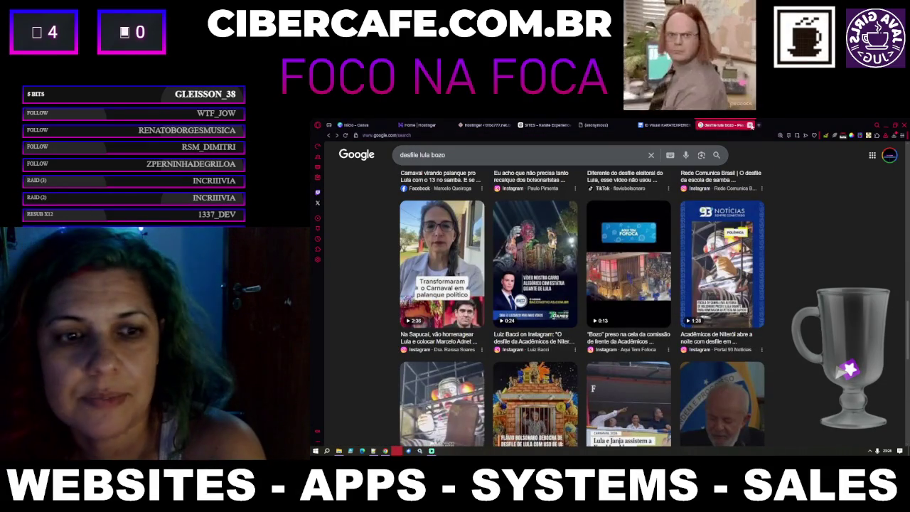
pyautogui.click(750, 125)
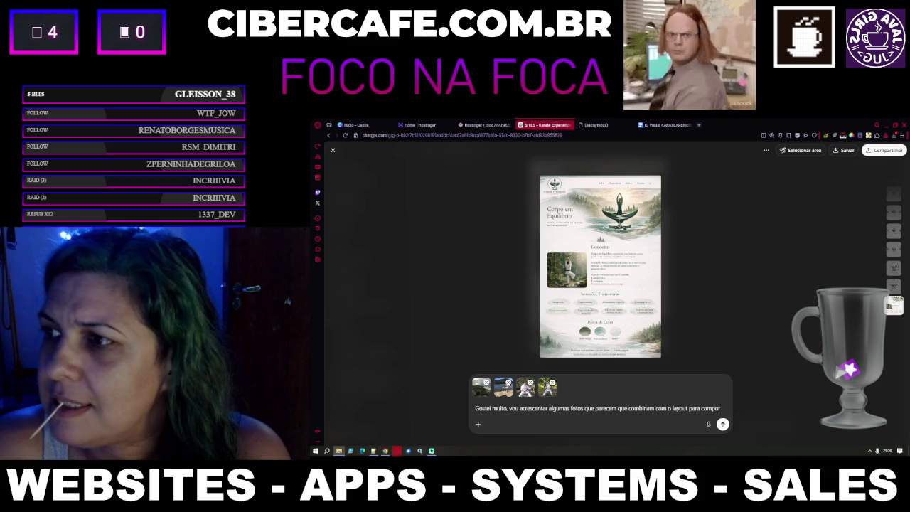
# Step: Exit the full-screen image view and open the Corpo em Equilíbrio mockup PNG in Photos
pyautogui.press('Escape')
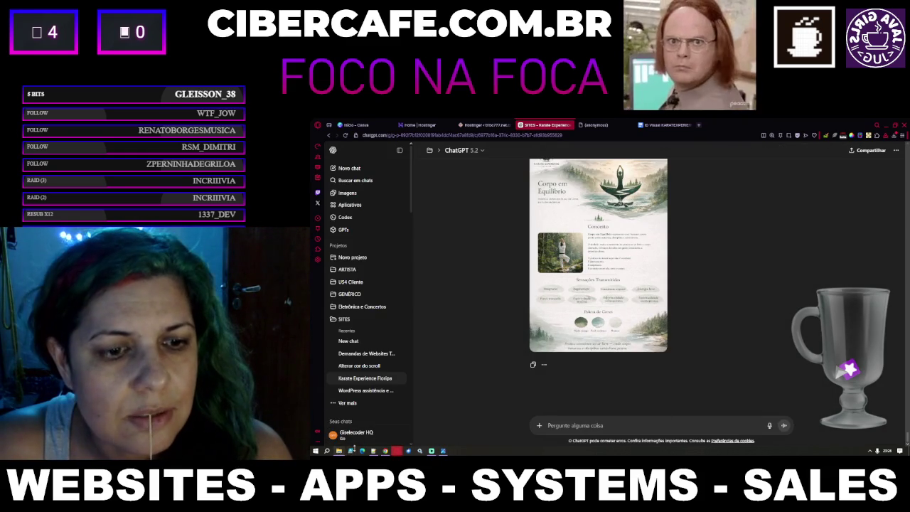
pyautogui.click(446, 450)
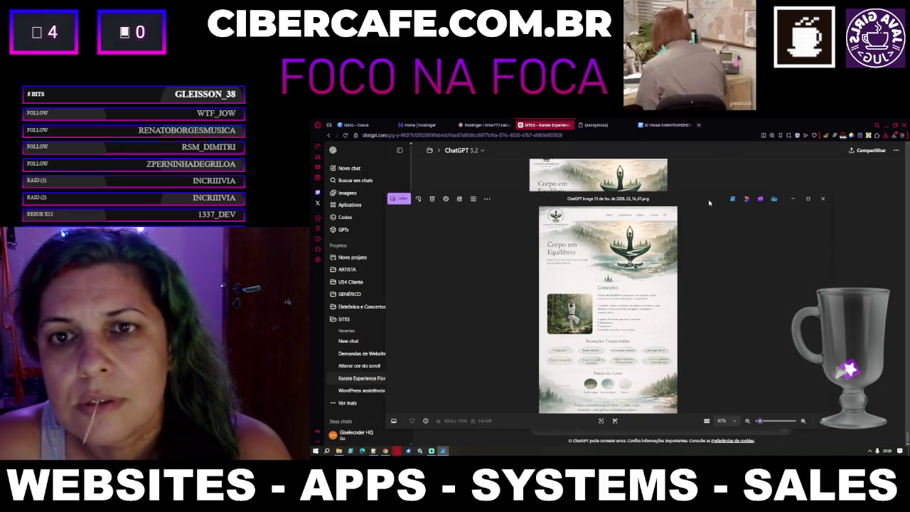
# Step: Maximize Photos, zoom through the mockup's hero, Conceito and Paleta de Cores sections, then close it
pyautogui.doubleClick(709, 202)
pyautogui.scroll(5, 659, 255)
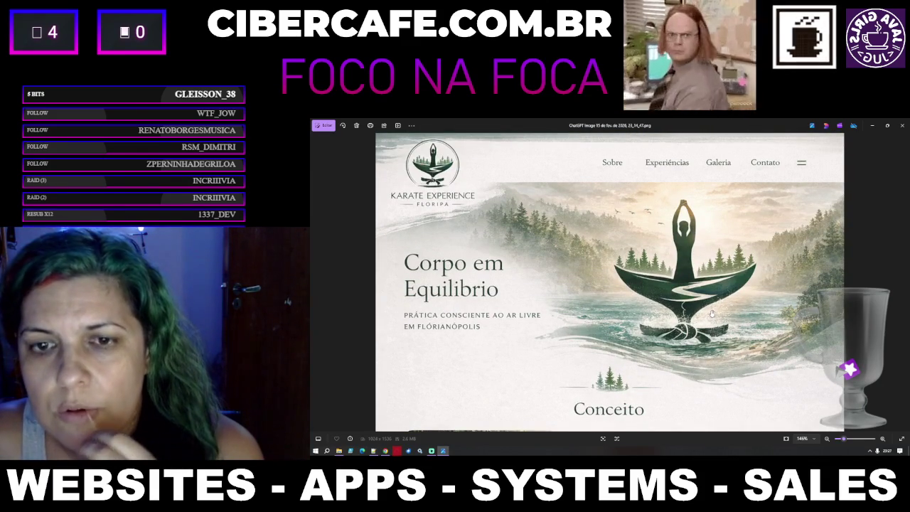
pyautogui.scroll(-1, 718, 316)
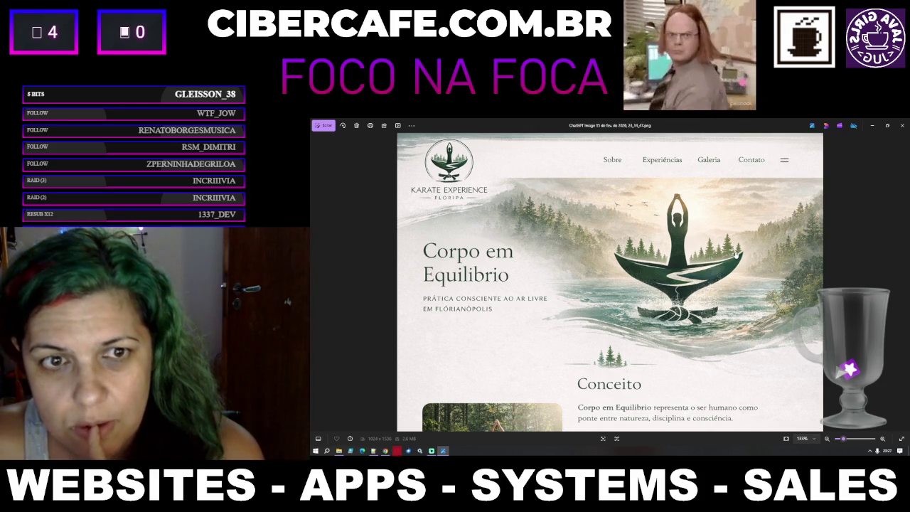
pyautogui.scroll(-4, 737, 253)
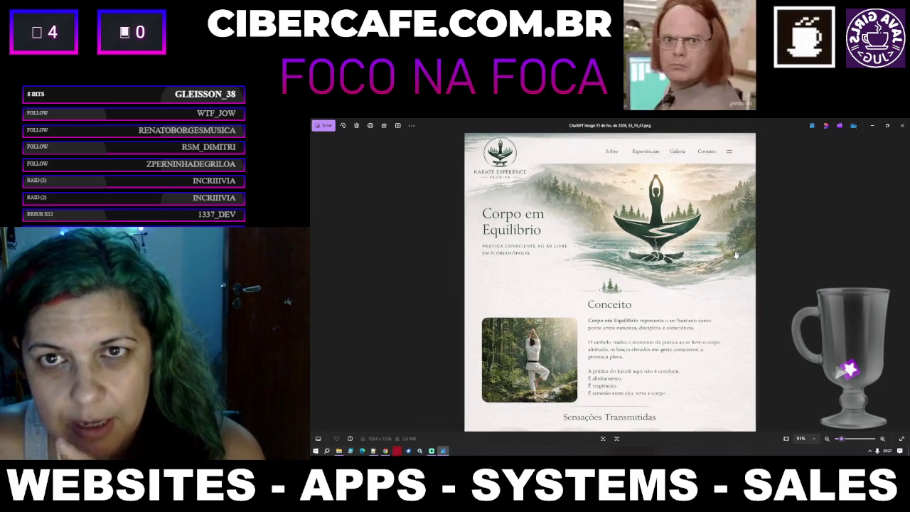
pyautogui.scroll(-2, 736, 254)
pyautogui.scroll(3, 736, 253)
pyautogui.scroll(-4, 666, 284)
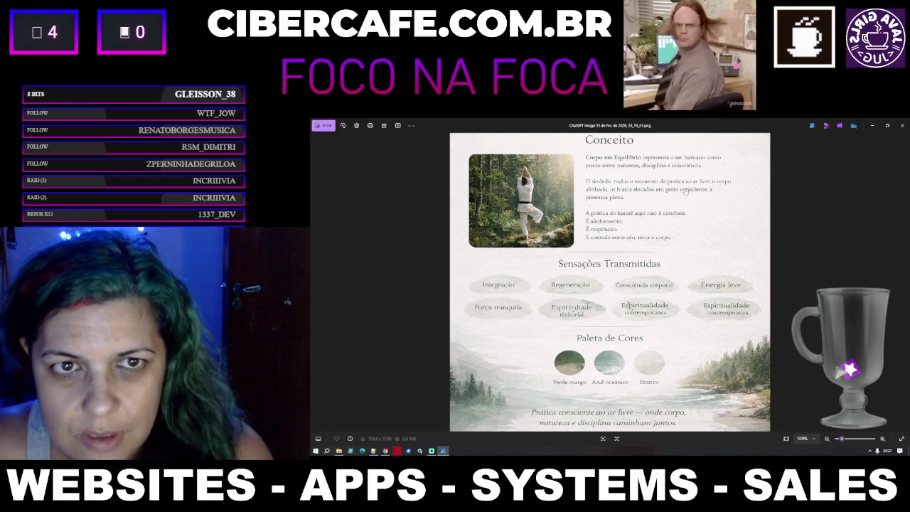
pyautogui.scroll(2, 685, 198)
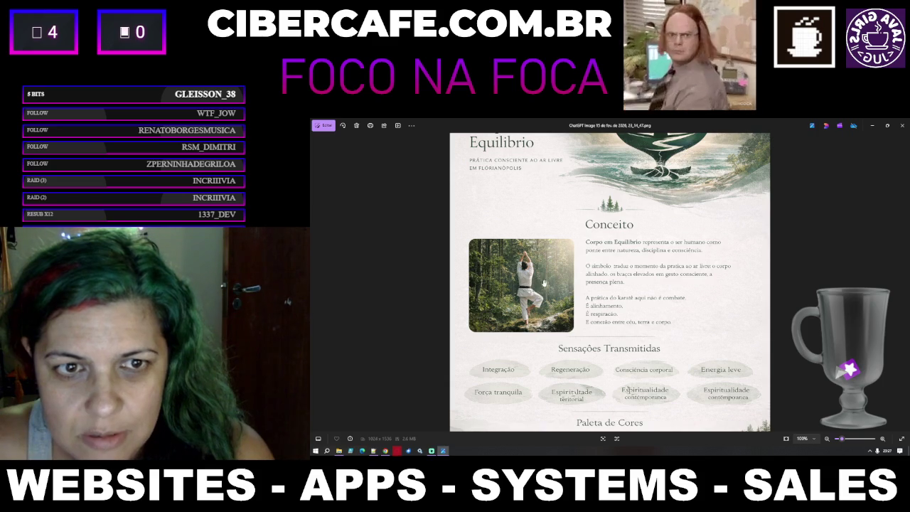
pyautogui.scroll(3, 649, 227)
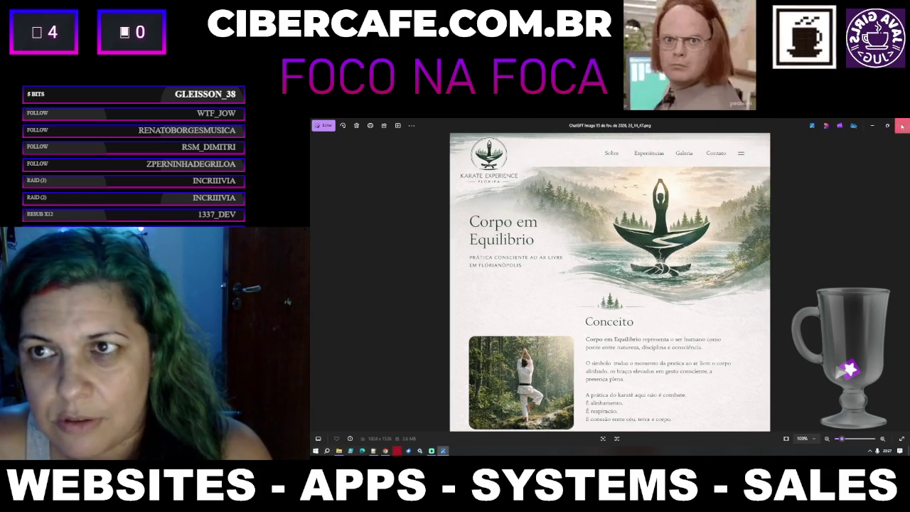
pyautogui.click(901, 125)
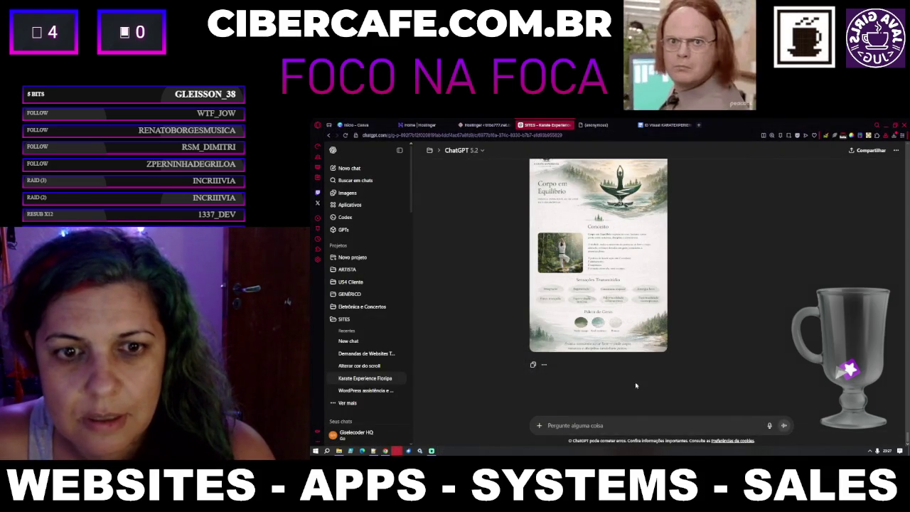
# Step: In the ID Visual KARATEXPERIENCE doc, select the coastal landscape photo under BANCO DE IMAGENS and zoom in
pyautogui.scroll(3, 639, 378)
pyautogui.scroll(-3, 632, 368)
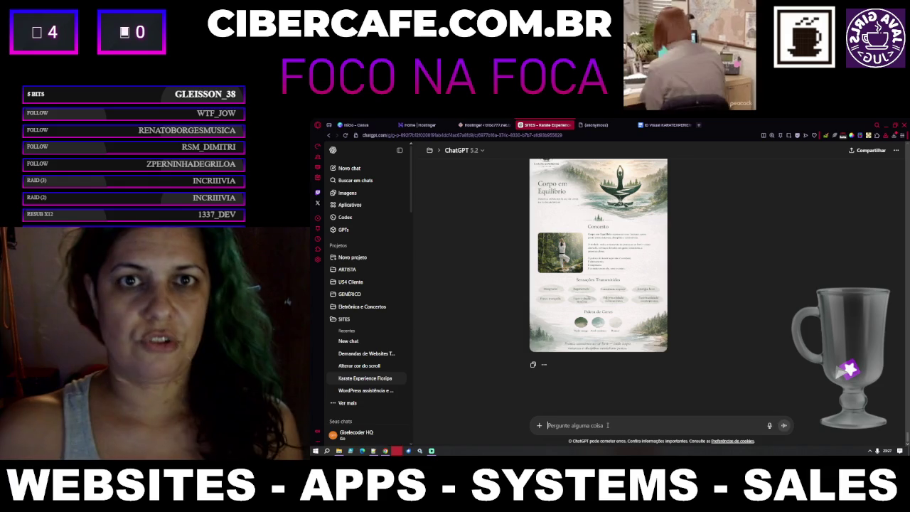
pyautogui.click(665, 126)
pyautogui.scroll(-15, 666, 271)
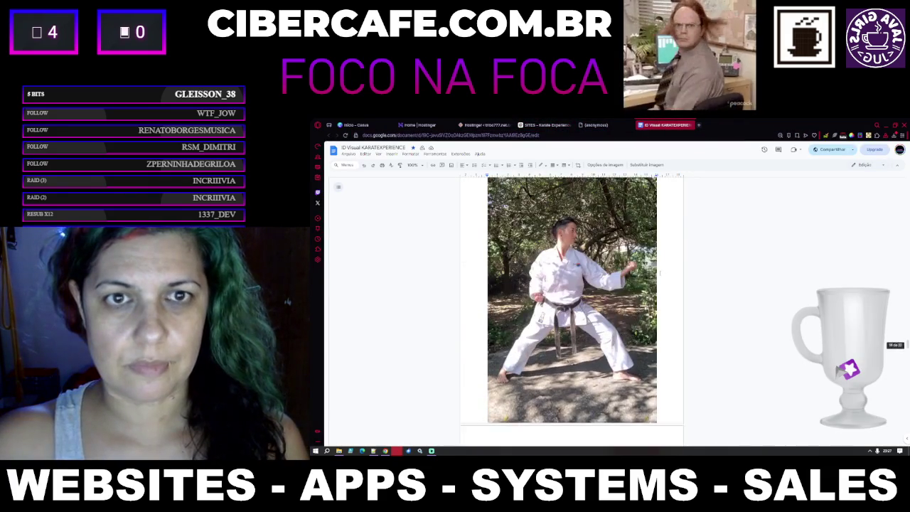
pyautogui.scroll(10, 627, 271)
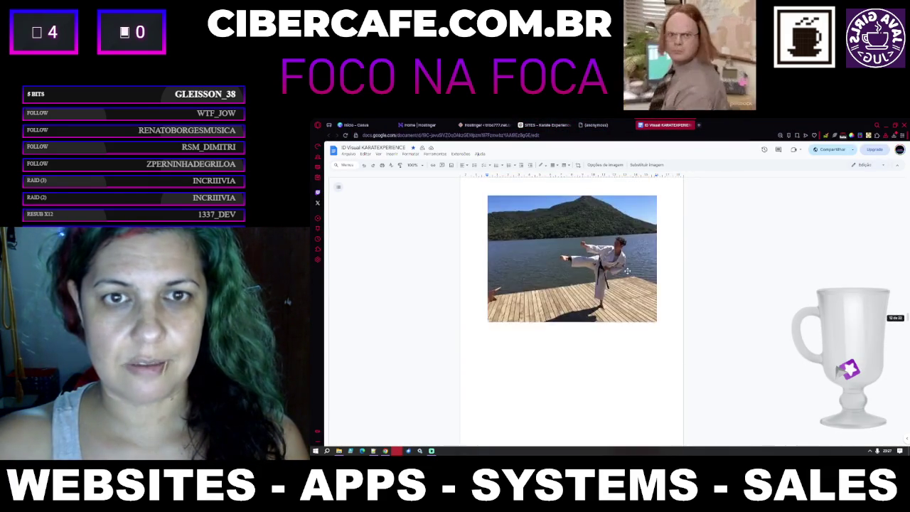
pyautogui.click(627, 271)
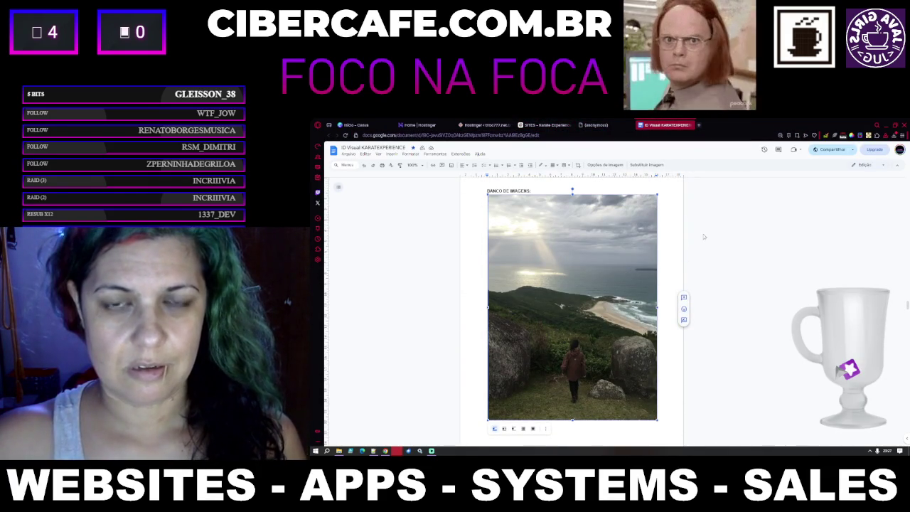
pyautogui.hotkey('ctrl', '+')
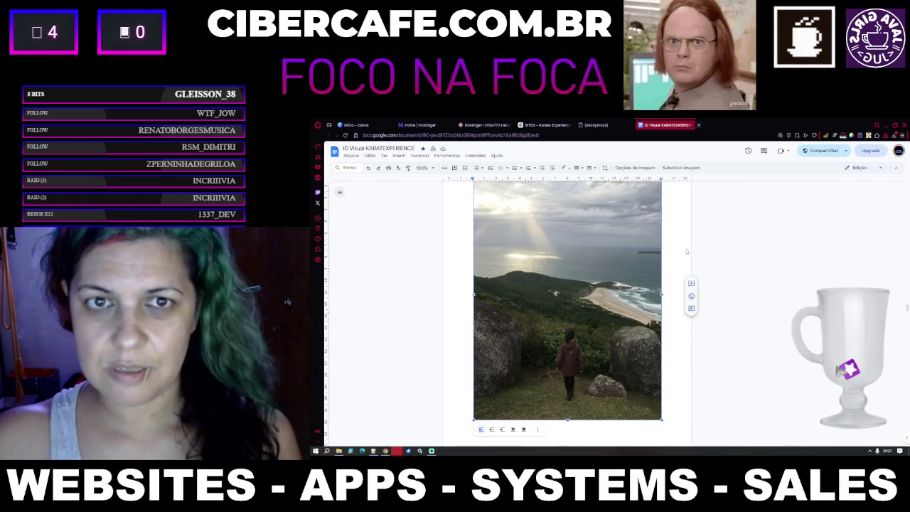
# Step: Screenshot and copy the landscape photo, then start a new ChatGPT message
pyautogui.scroll(1, 686, 251)
pyautogui.scroll(-1, 686, 251)
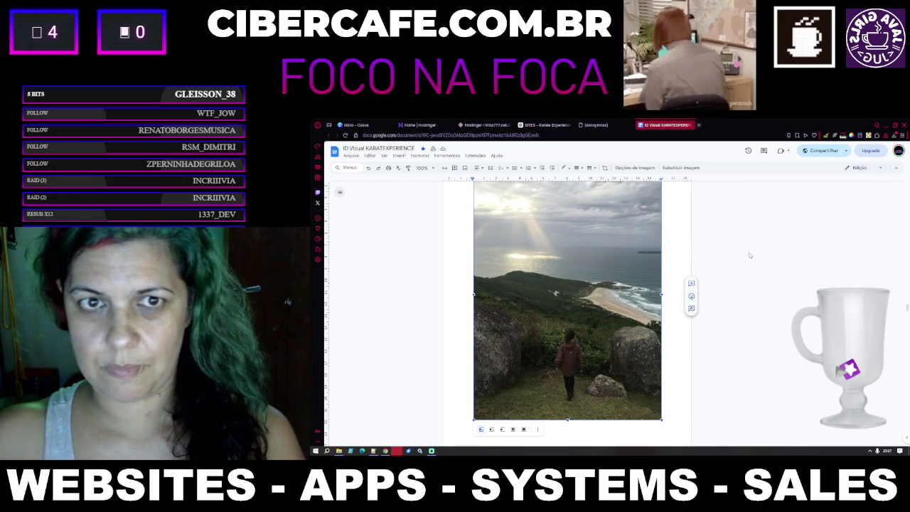
pyautogui.scroll(1, 587, 262)
pyautogui.scroll(-1, 595, 255)
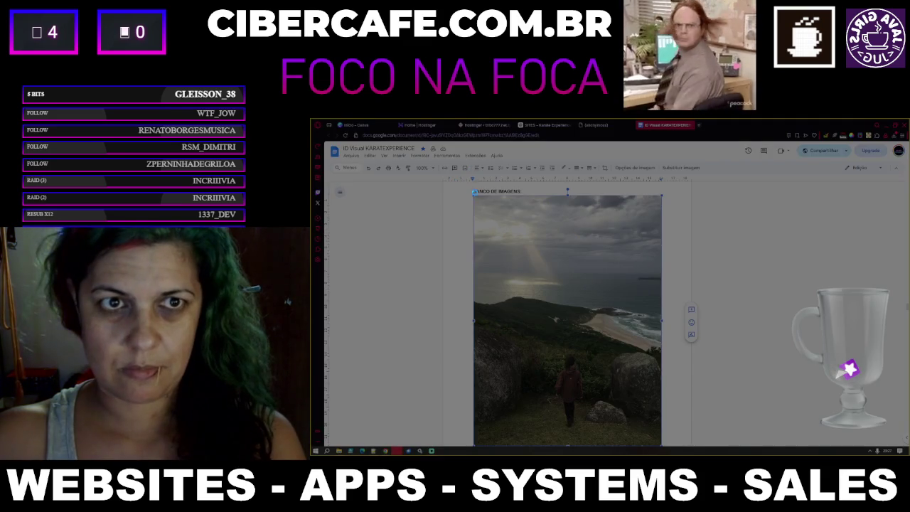
pyautogui.moveTo(660, 446); pyautogui.dragTo(661, 444)
pyautogui.click(638, 451)
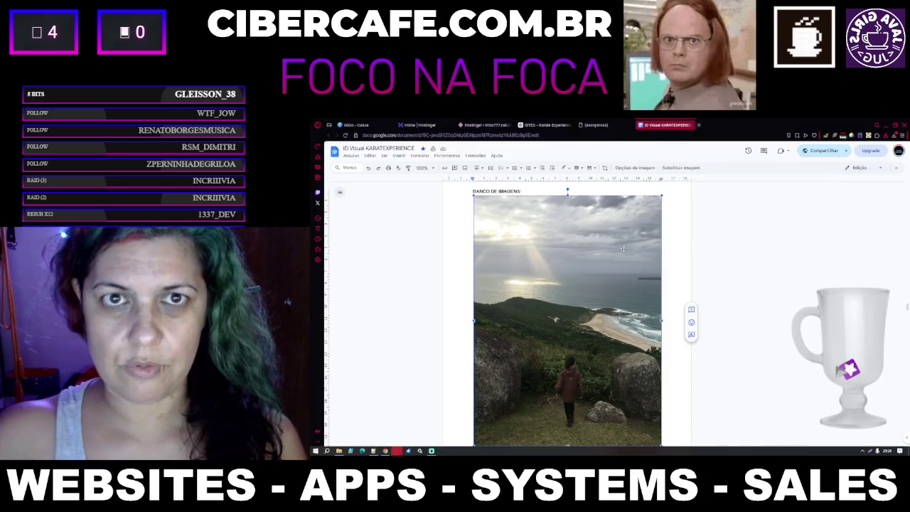
pyautogui.click(544, 125)
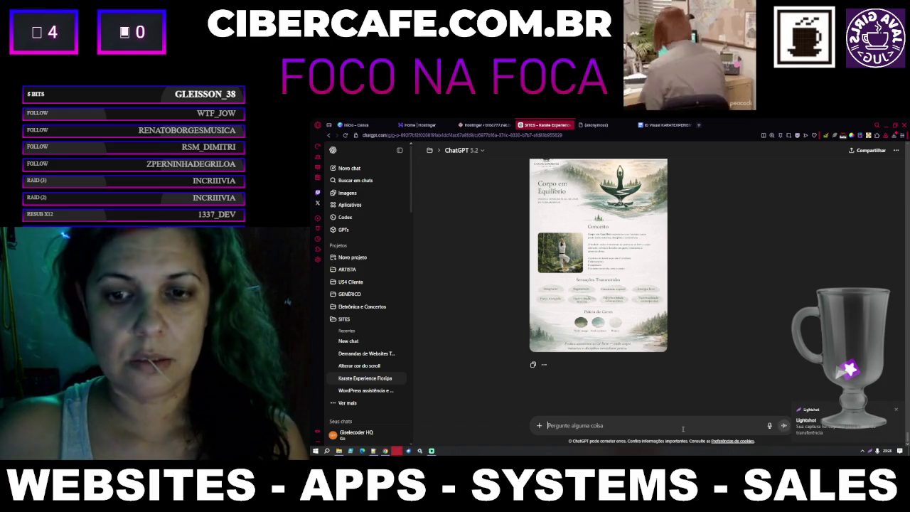
pyautogui.click(683, 427)
# Step: Type a reply praising the mockup and asking to change the tones
pyautogui.write('Ficou muito')
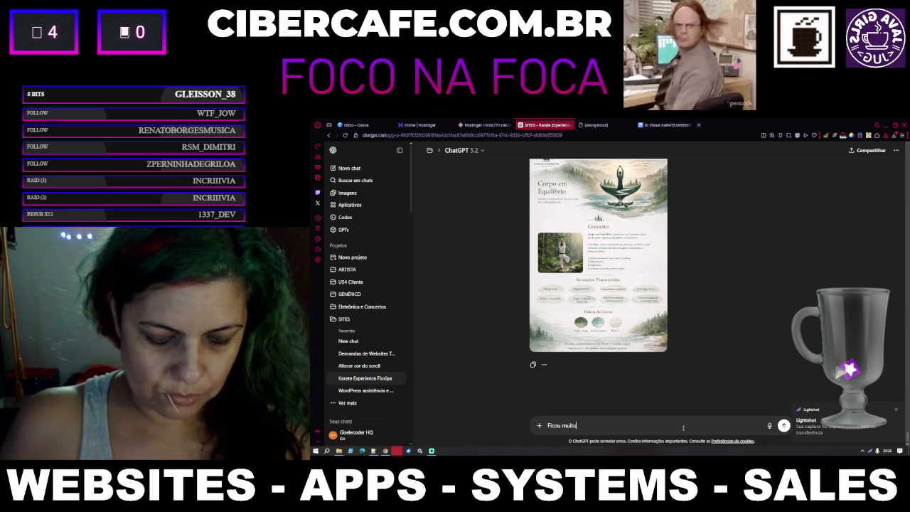
pyautogui.write('smo. V')
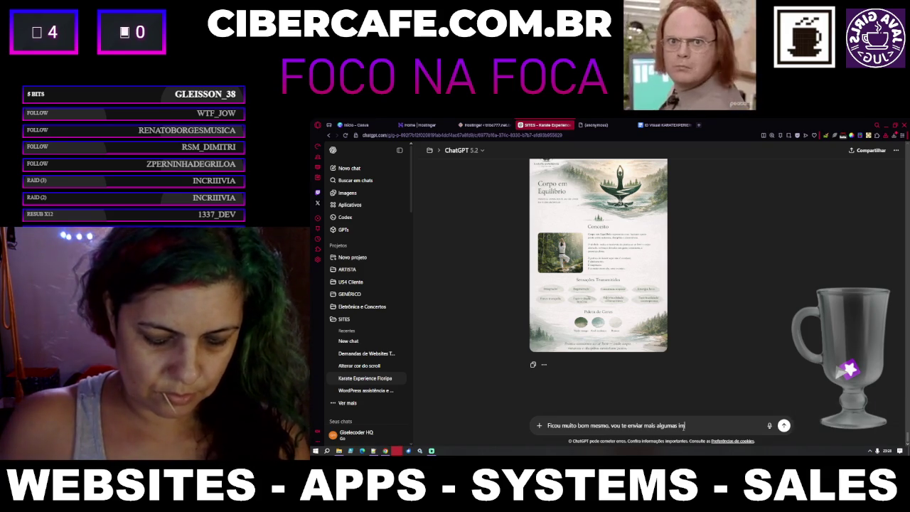
pyautogui.write('agens de f')
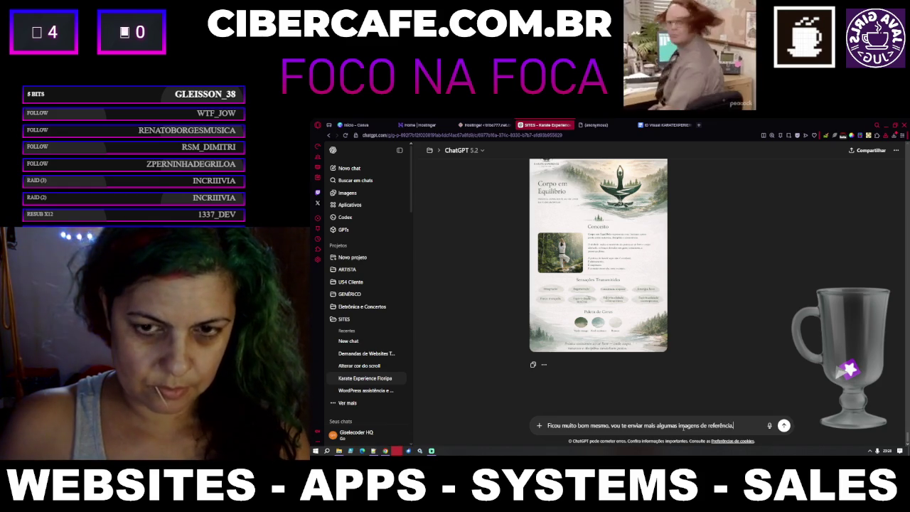
pyautogui.write('.')
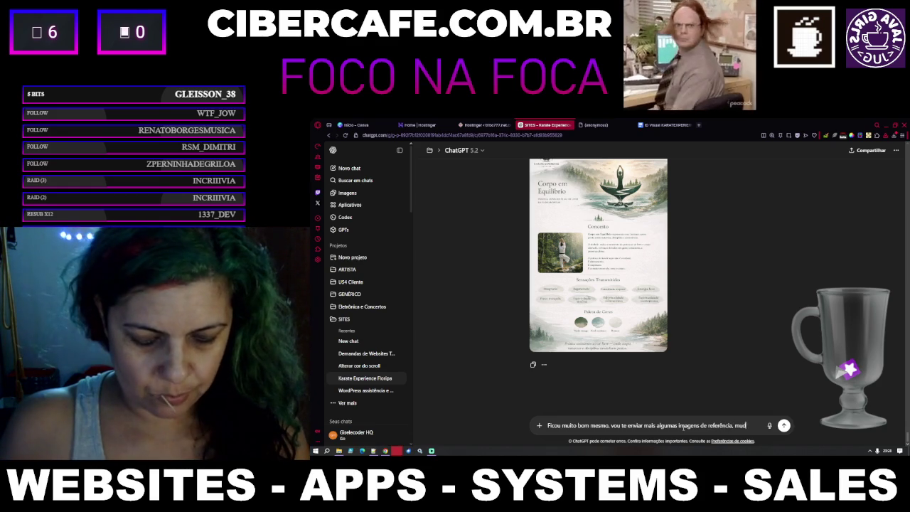
pyautogui.write('ons p')
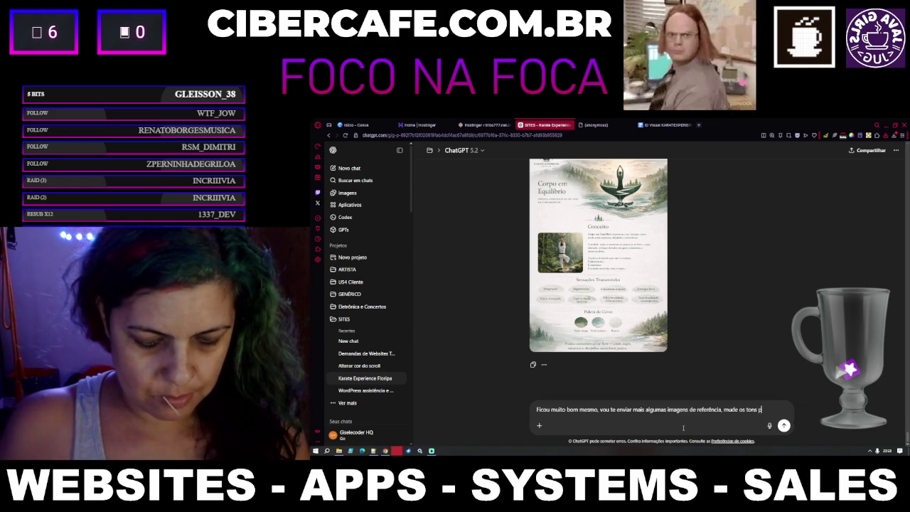
pyautogui.write('as ')
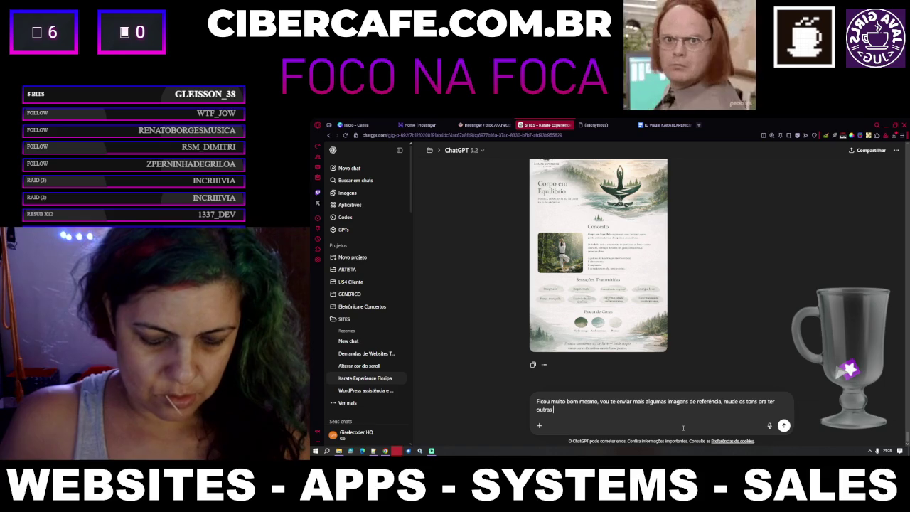
pyautogui.write('opções')
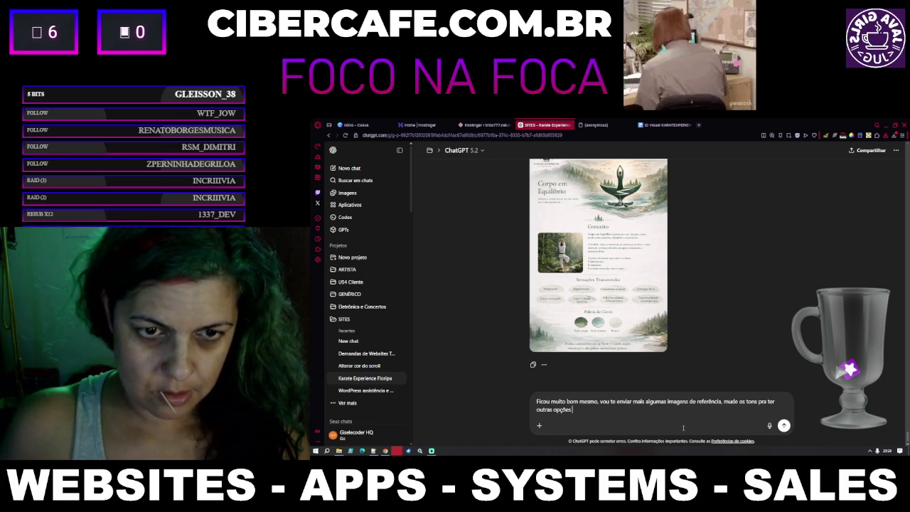
pyautogui.hotkey('ctrl', 'shift', 'Left')
pyautogui.hotkey('ctrl', 'shift', 'Left')
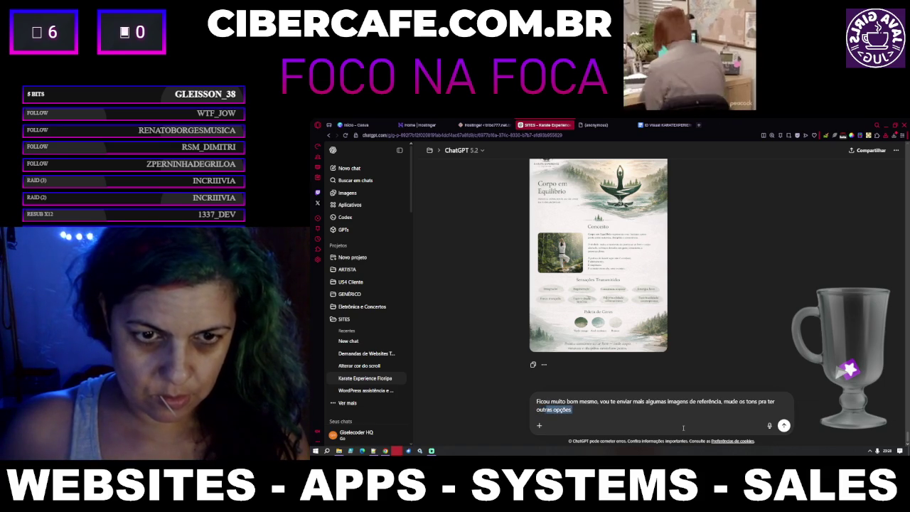
pyautogui.press('BackSpace')
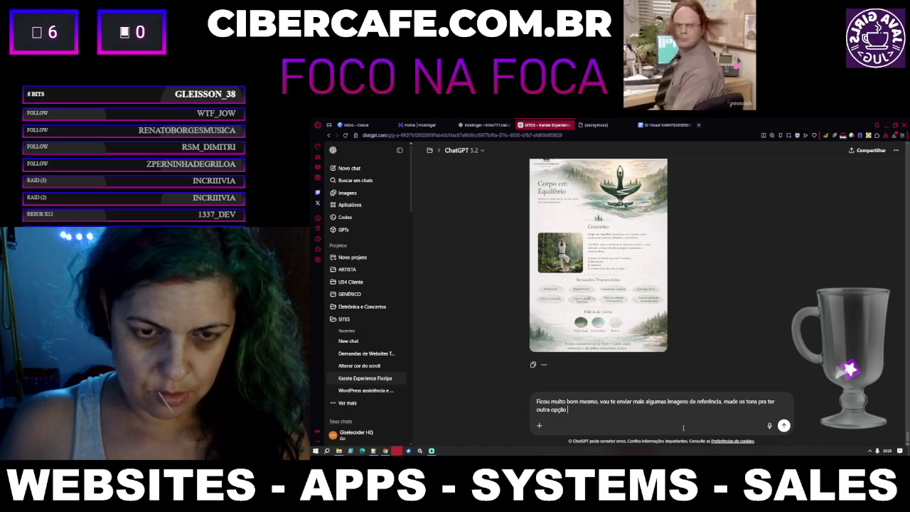
pyautogui.write('ar mais')
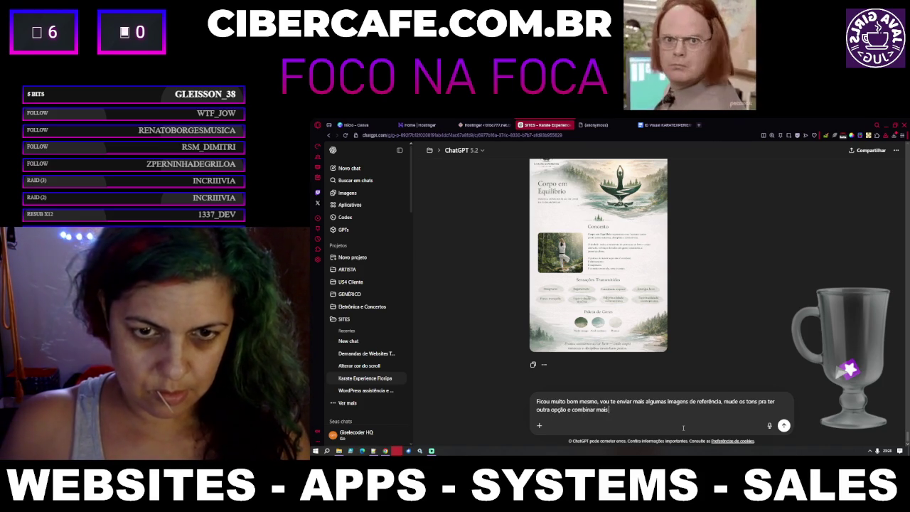
# Step: Paste the landscape screenshot and add 'em uma versão', removing the word 'diferente'
pyautogui.hotkey('ctrl', 'v')
pyautogui.write('em uma')
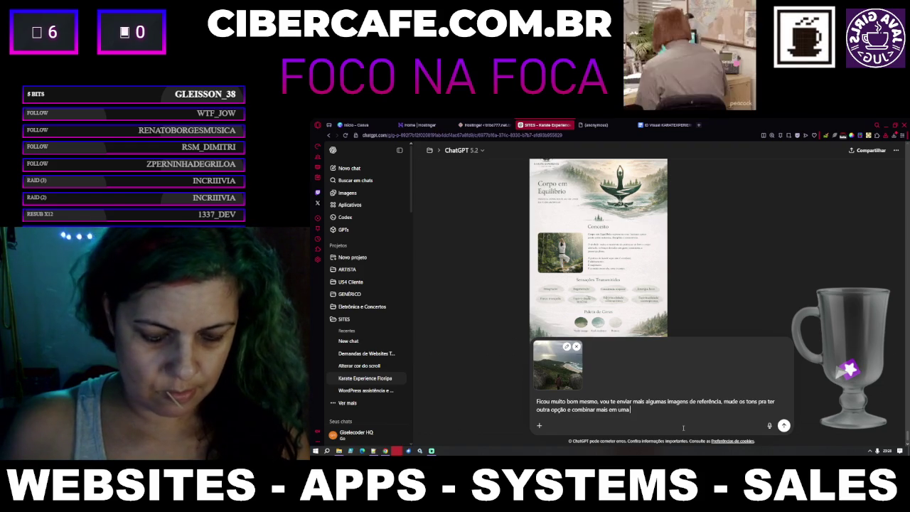
pyautogui.write(' versão diferente n')
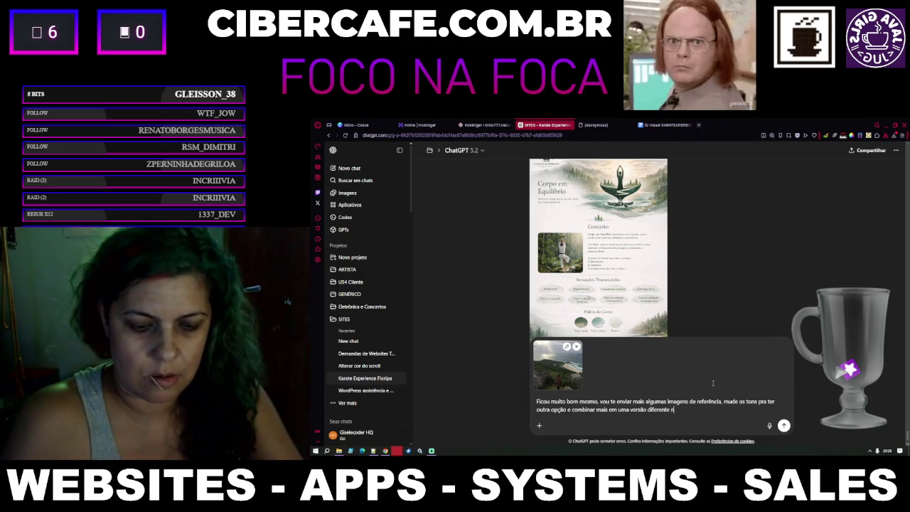
pyautogui.hotkey('ctrl', 'shift', 'Left')
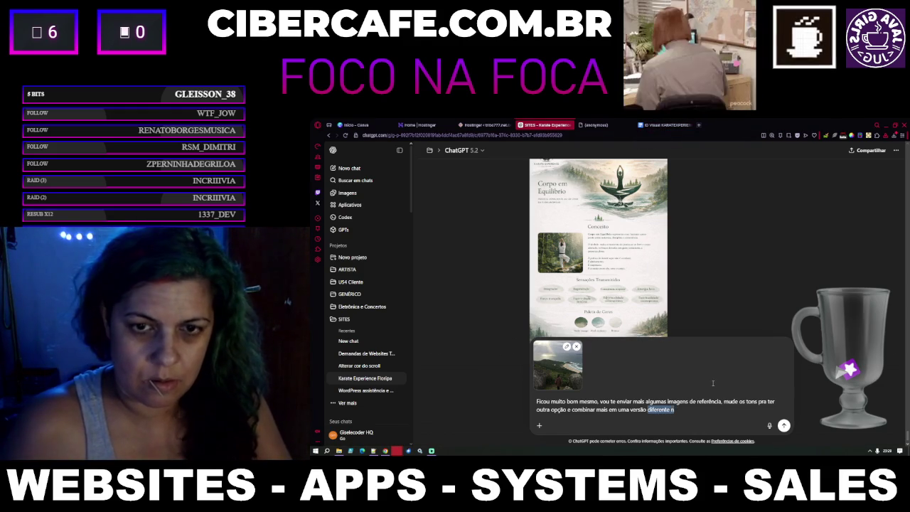
pyautogui.press('BackSpace')
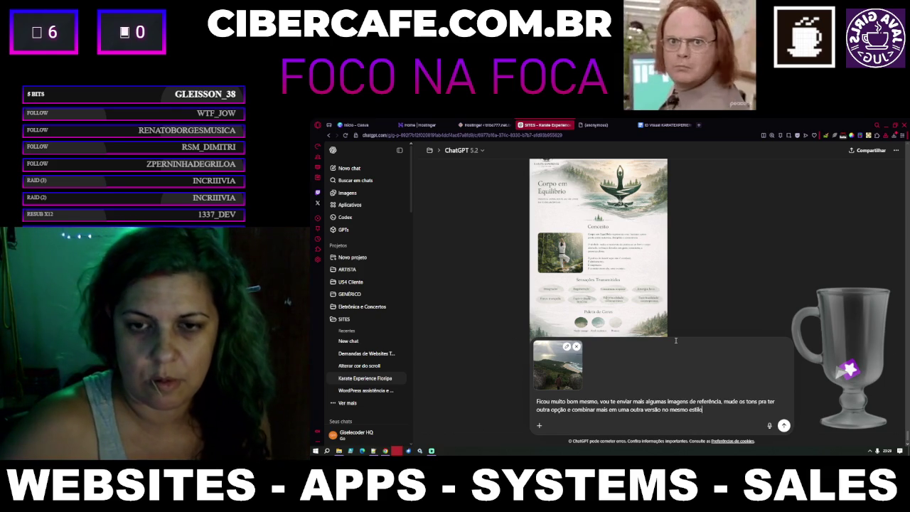
# Step: Screenshot the photo of the karateka kicking on the dock from the reference document
pyautogui.click(672, 124)
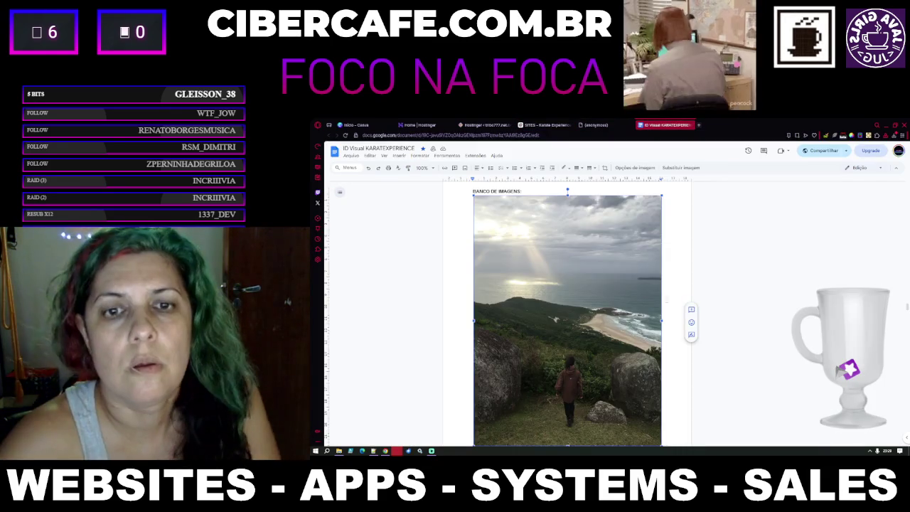
pyautogui.scroll(-6, 675, 331)
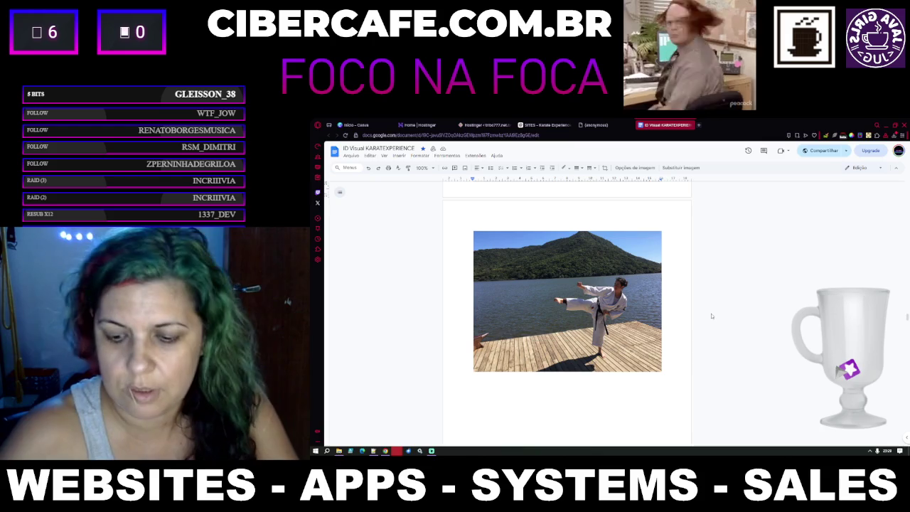
pyautogui.press('Print')
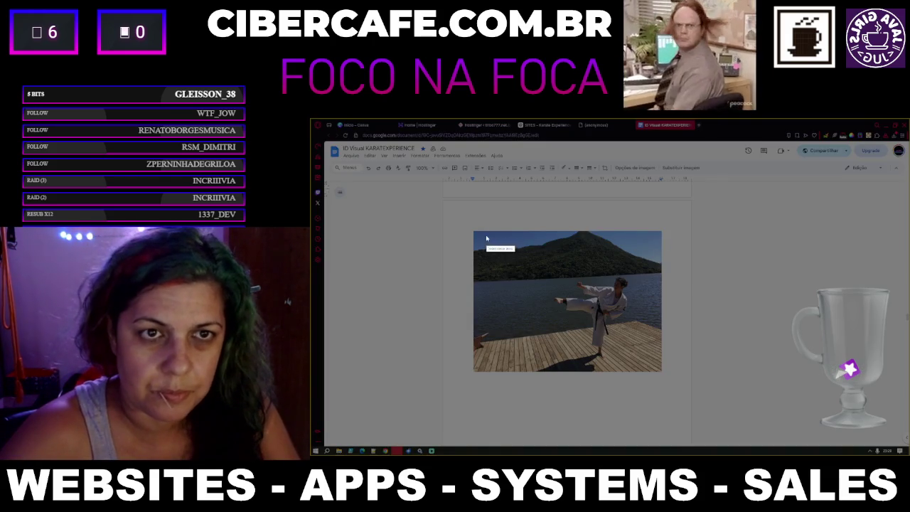
pyautogui.moveTo(474, 231)
pyautogui.mouseDown()
pyautogui.moveTo(551, 337)
pyautogui.moveTo(640, 381)
pyautogui.moveTo(662, 371)
pyautogui.mouseUp()
pyautogui.click(637, 377)
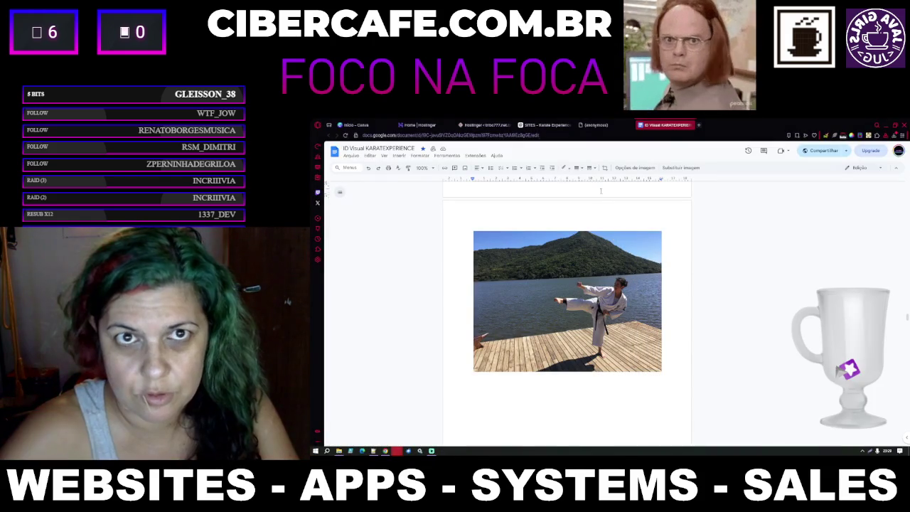
pyautogui.click(543, 125)
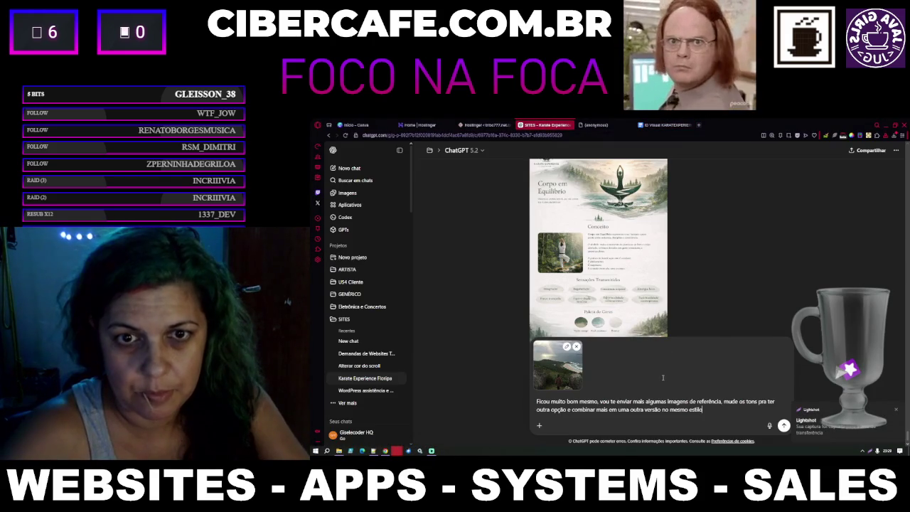
# Step: Screenshot the black belt and white gi close-up and paste it into the ChatGPT draft
pyautogui.click(664, 125)
pyautogui.scroll(-5, 646, 400)
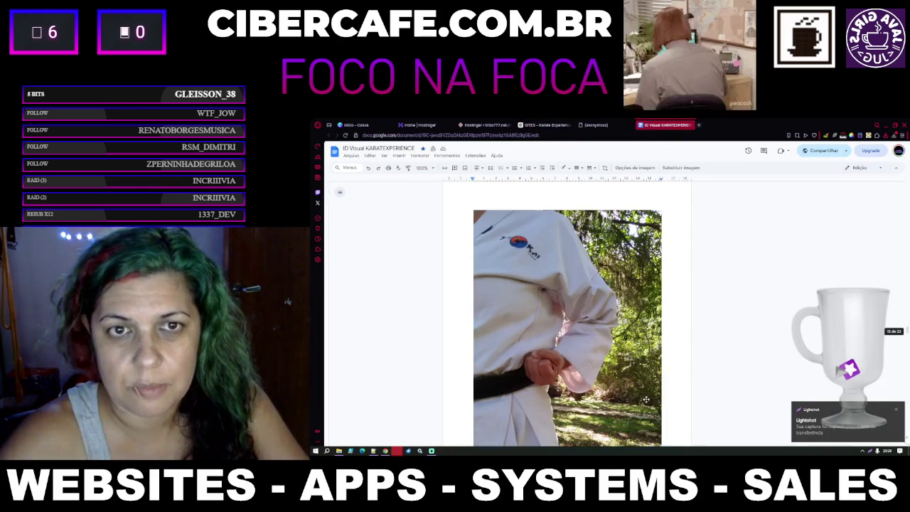
pyautogui.scroll(-2, 647, 400)
pyautogui.hotkey('ctrl', '-')
pyautogui.hotkey('ctrl', '-')
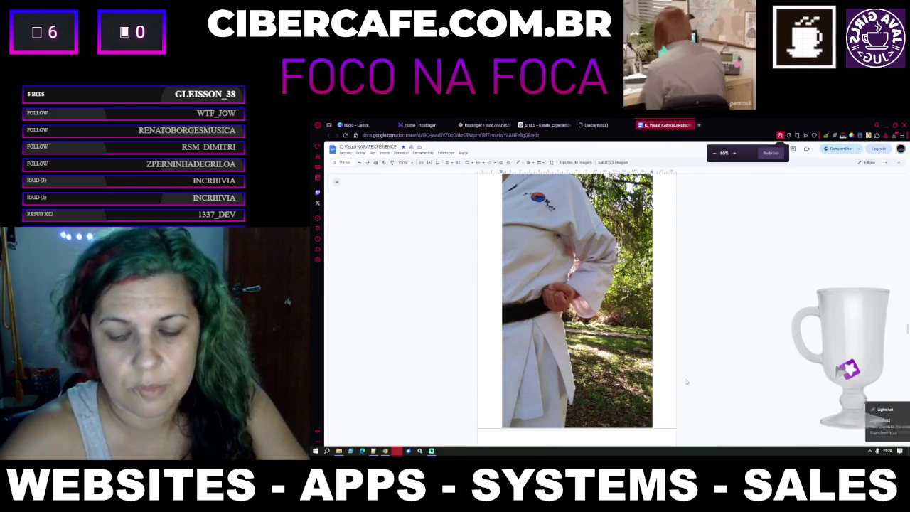
pyautogui.press('super+shift+s')
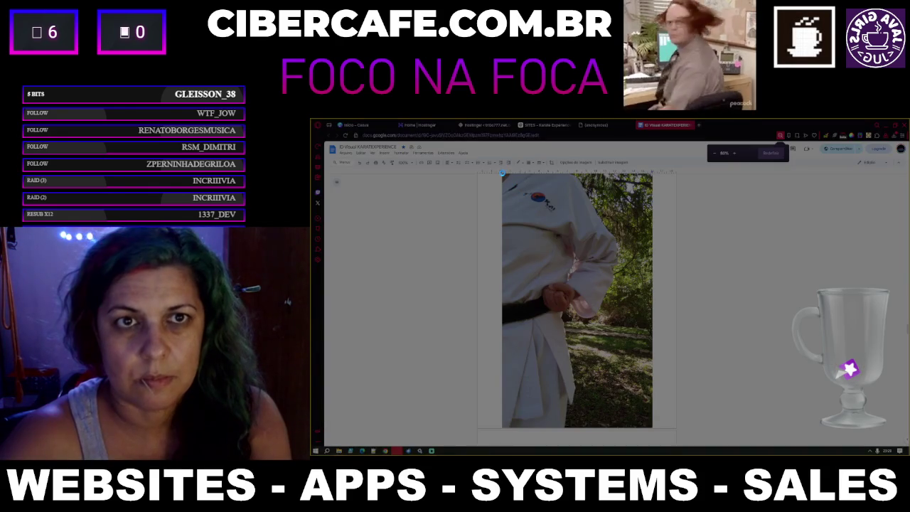
pyautogui.moveTo(502, 173)
pyautogui.mouseDown()
pyautogui.moveTo(626, 302)
pyautogui.moveTo(661, 391)
pyautogui.moveTo(652, 407)
pyautogui.mouseUp()
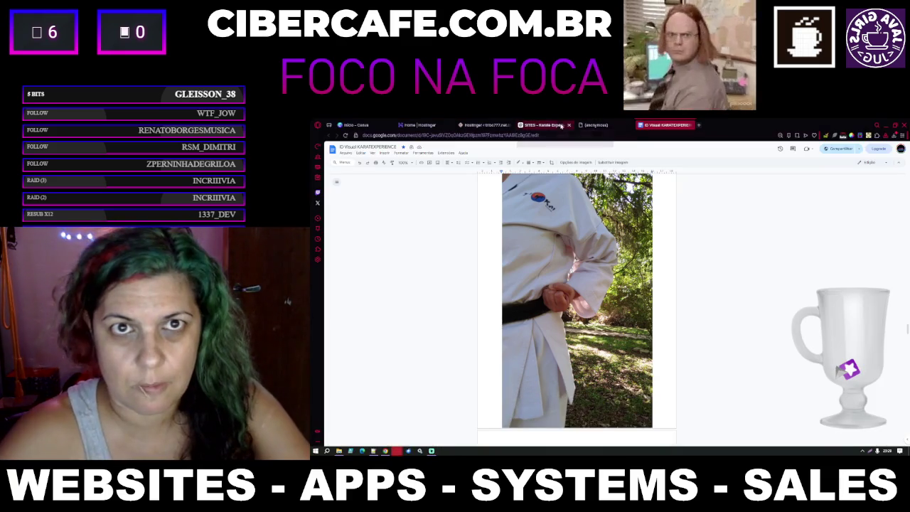
pyautogui.click(562, 125)
pyautogui.hotkey('ctrl', 'v')
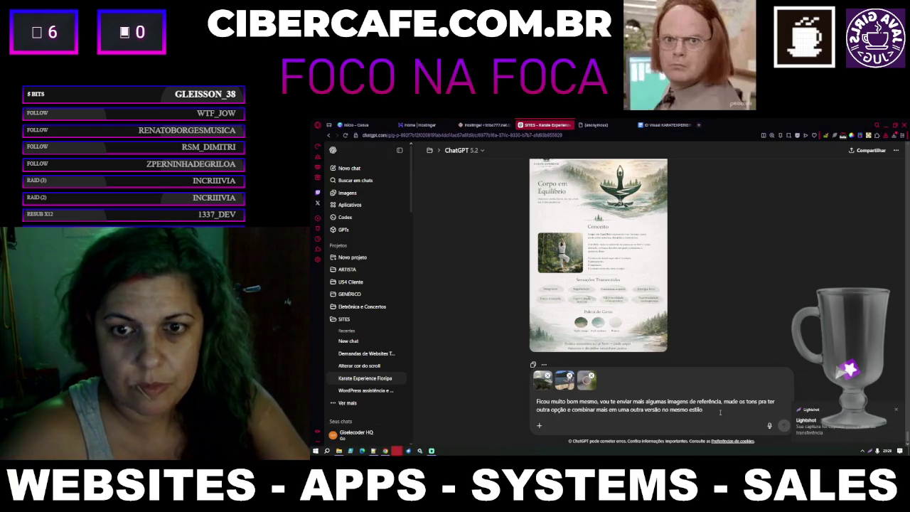
# Step: Append ', agregar uma galeria de fotos também e um vídeo principal', dropping 'de repente'
pyautogui.write(', de')
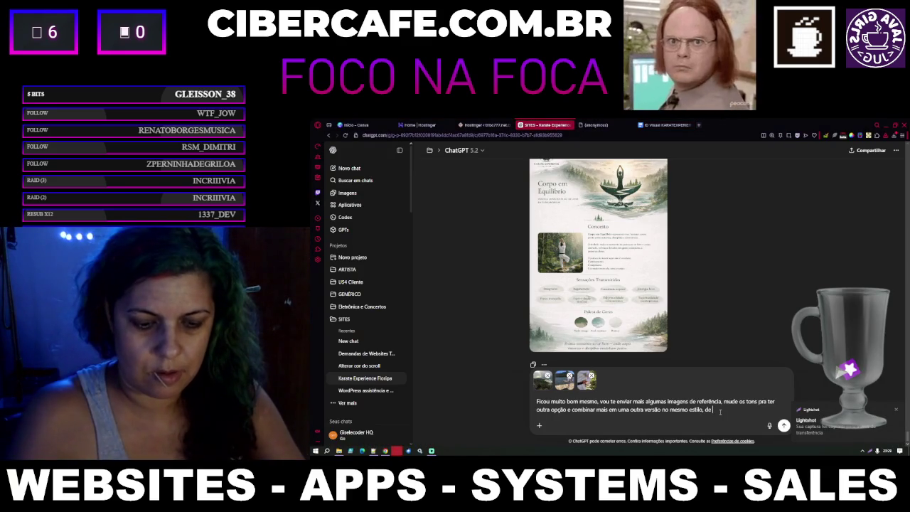
pyautogui.write(' repente agre')
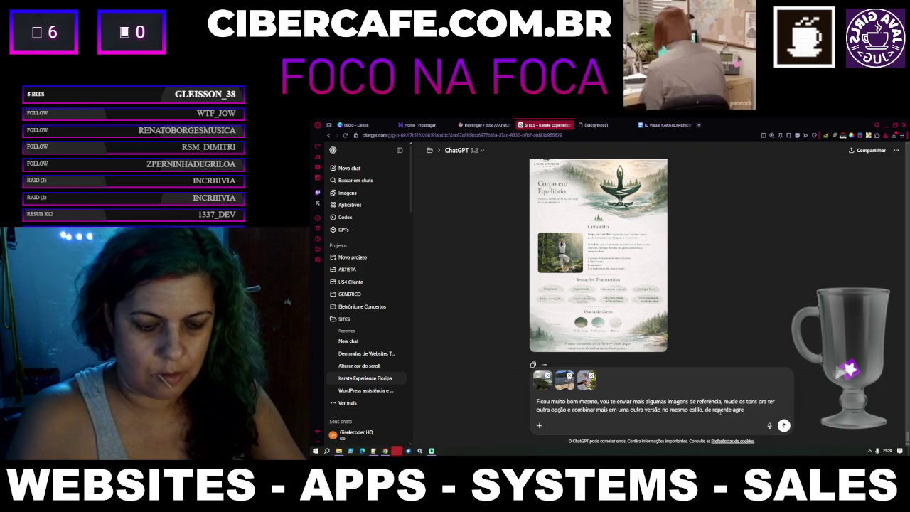
pyautogui.write('gar uma galeria')
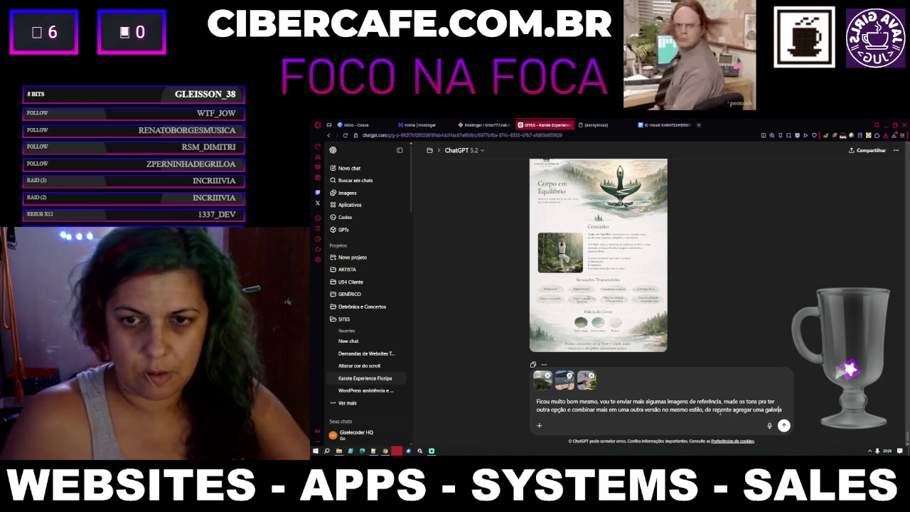
pyautogui.doubleClick(722, 410)
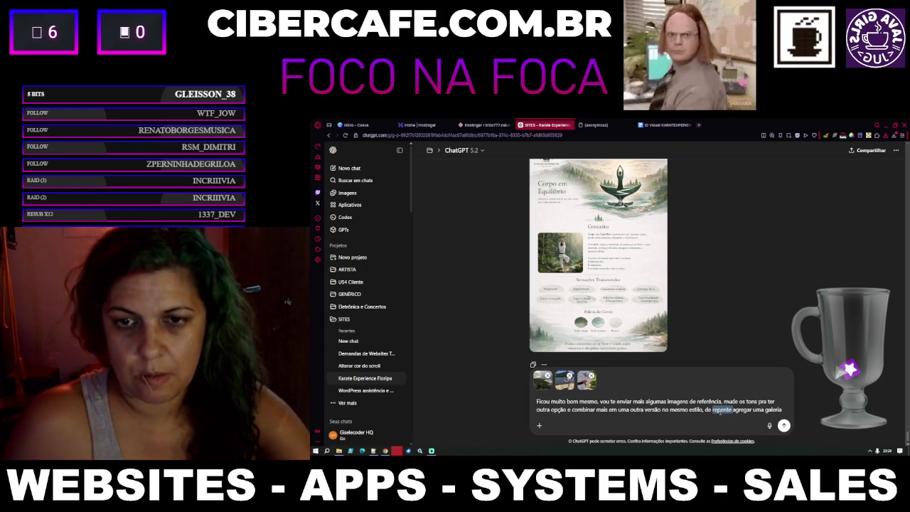
pyautogui.press('BackSpace')
pyautogui.press('BackSpace')
pyautogui.press('BackSpace')
pyautogui.write('de fotos tam')
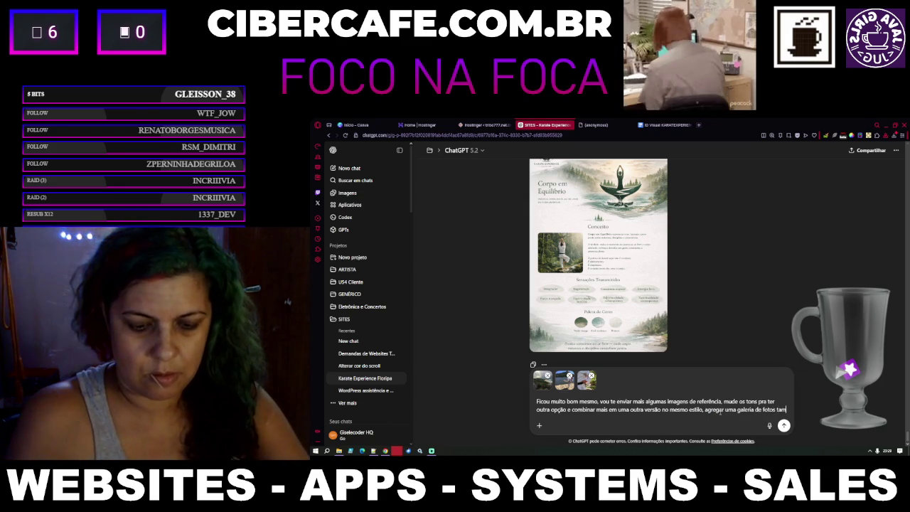
pyautogui.write('b')
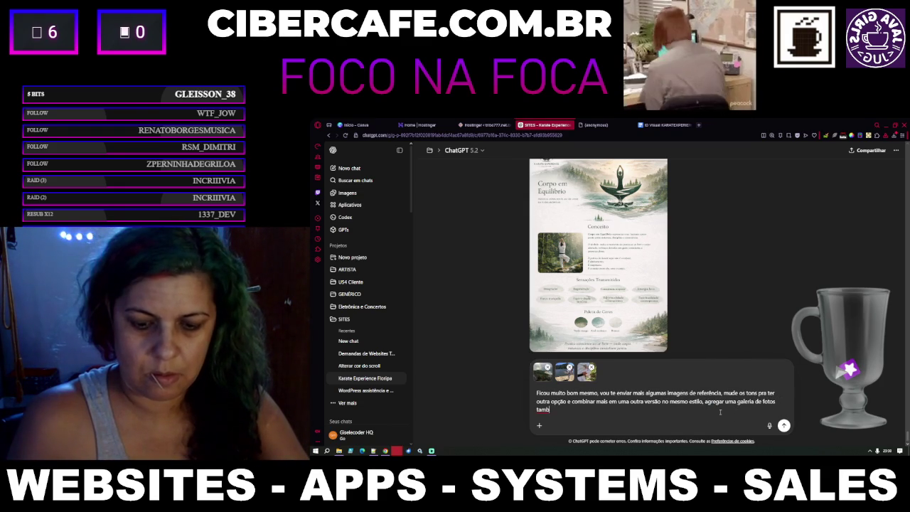
pyautogui.write('ém e um ')
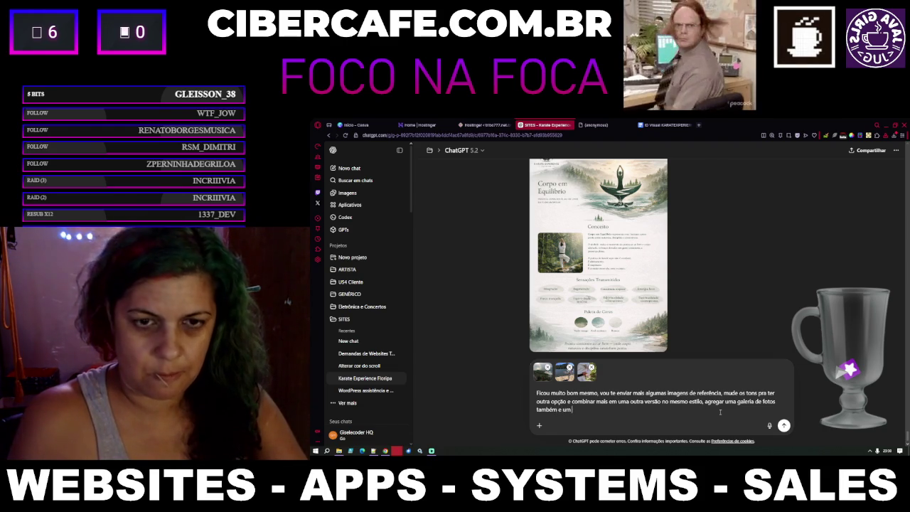
pyautogui.write('video princ')
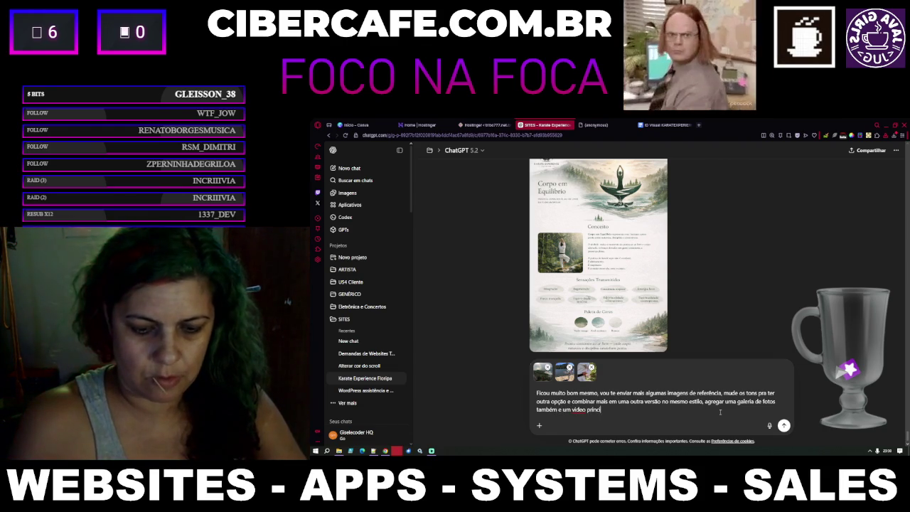
pyautogui.write('ipal')
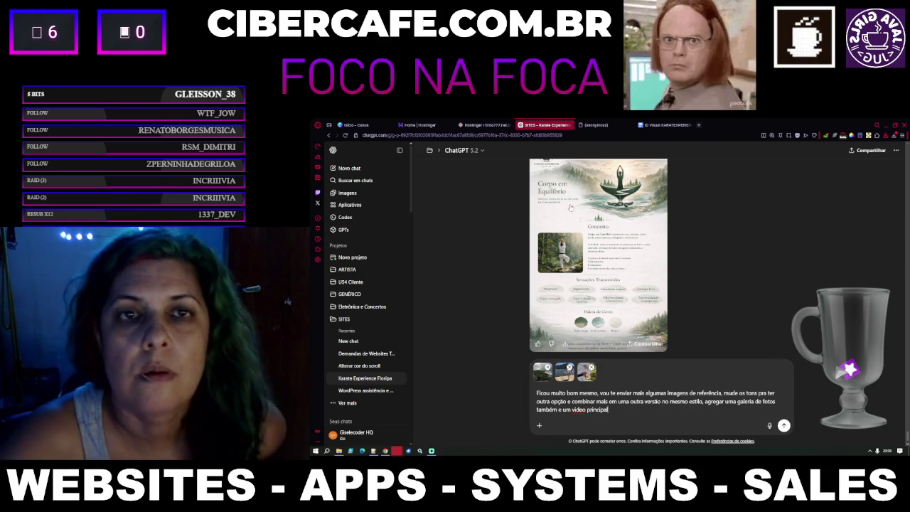
# Step: Screenshot the karateka-in-stance photo from the ID Visual doc and paste it into the draft
pyautogui.click(646, 125)
pyautogui.scroll(-5, 627, 309)
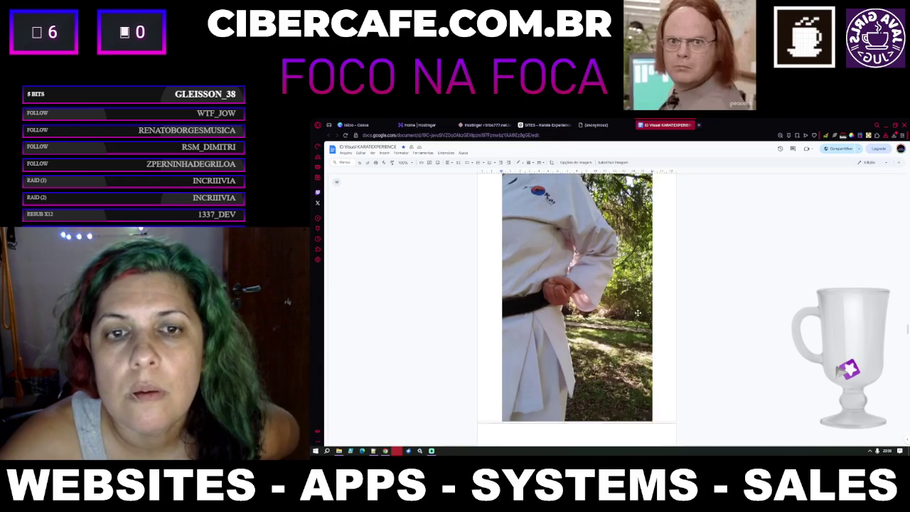
pyautogui.scroll(-1, 627, 309)
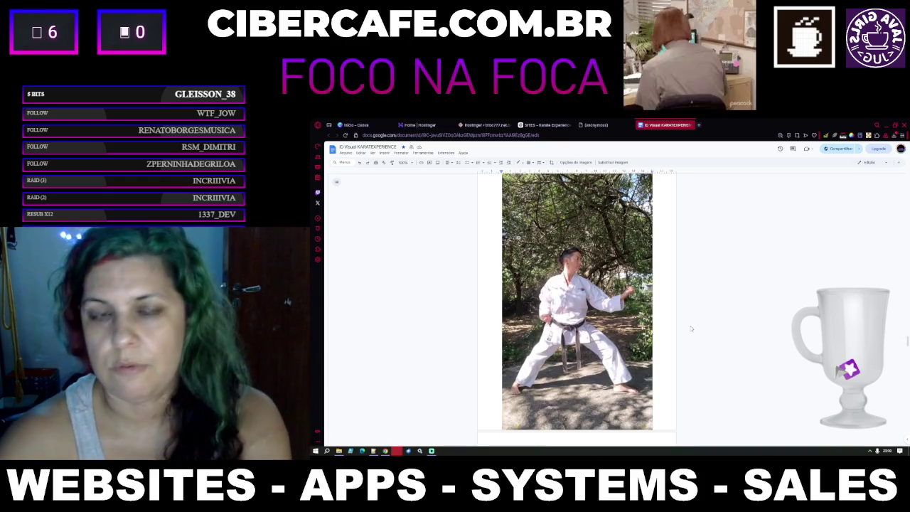
pyautogui.press('super+shift+s')
pyautogui.moveTo(502, 181)
pyautogui.mouseDown()
pyautogui.moveTo(616, 414)
pyautogui.moveTo(654, 431)
pyautogui.mouseUp()
pyautogui.click(629, 435)
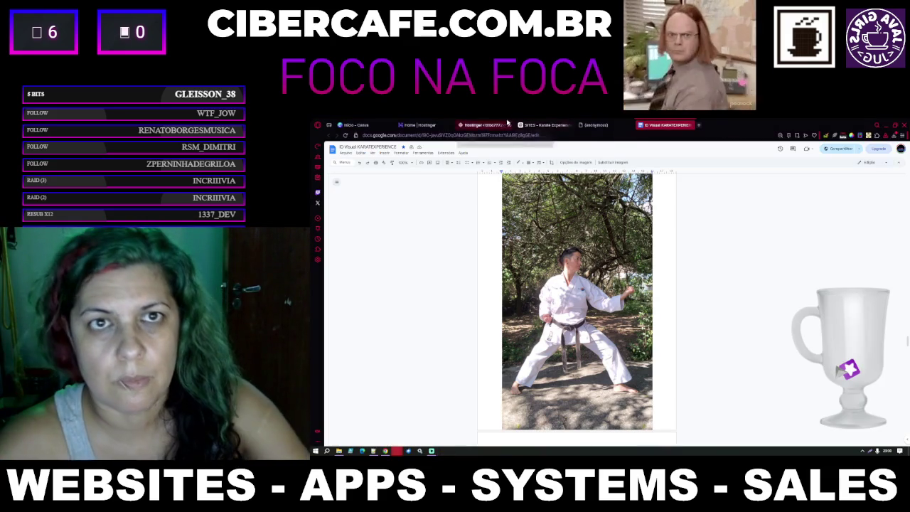
pyautogui.click(544, 124)
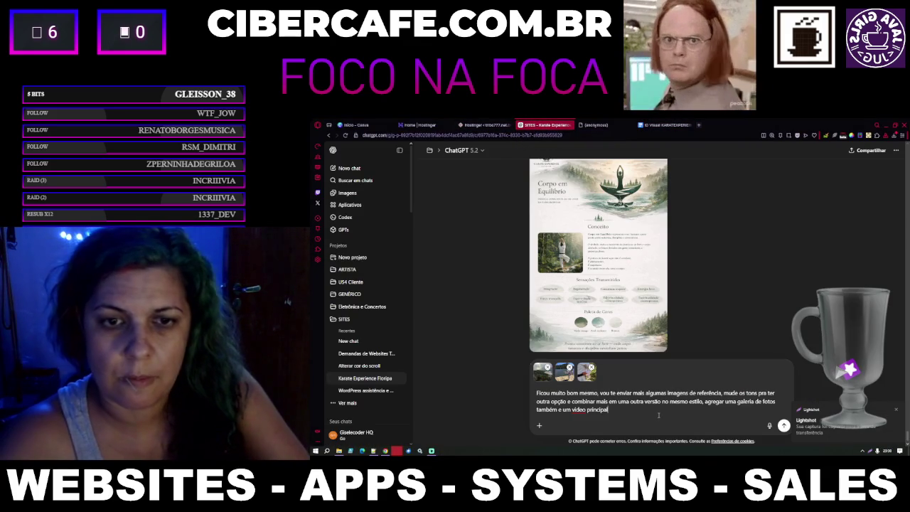
pyautogui.hotkey('ctrl', 'v')
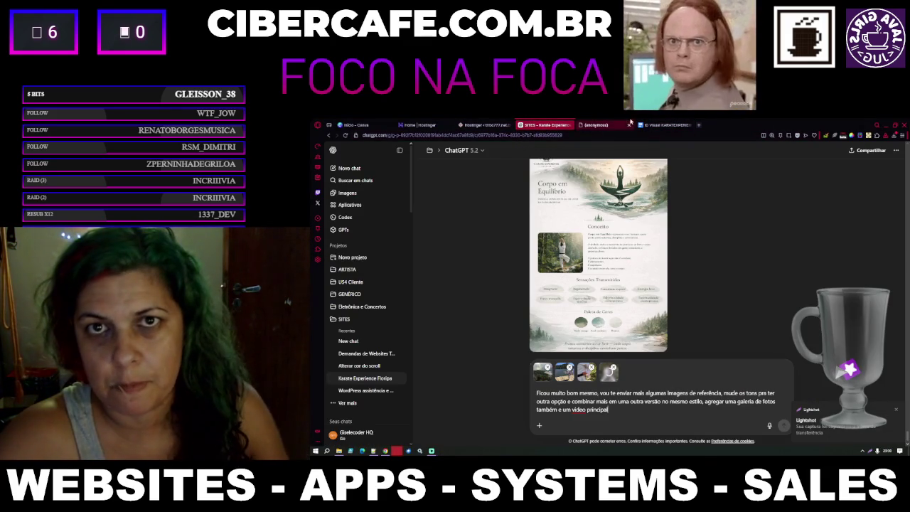
# Step: Screenshot another karate photo from the ID Visual document
pyautogui.click(664, 125)
pyautogui.scroll(-3, 576, 303)
pyautogui.scroll(3, 576, 304)
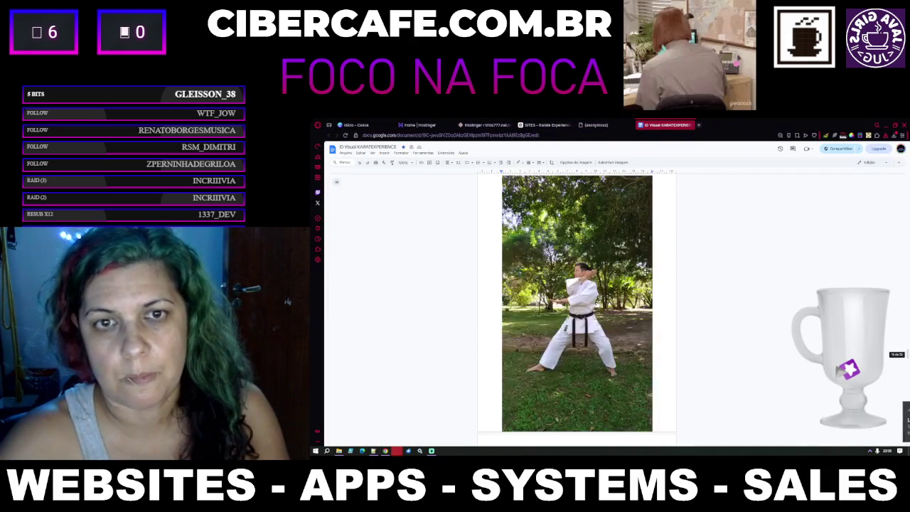
pyautogui.press('Print')
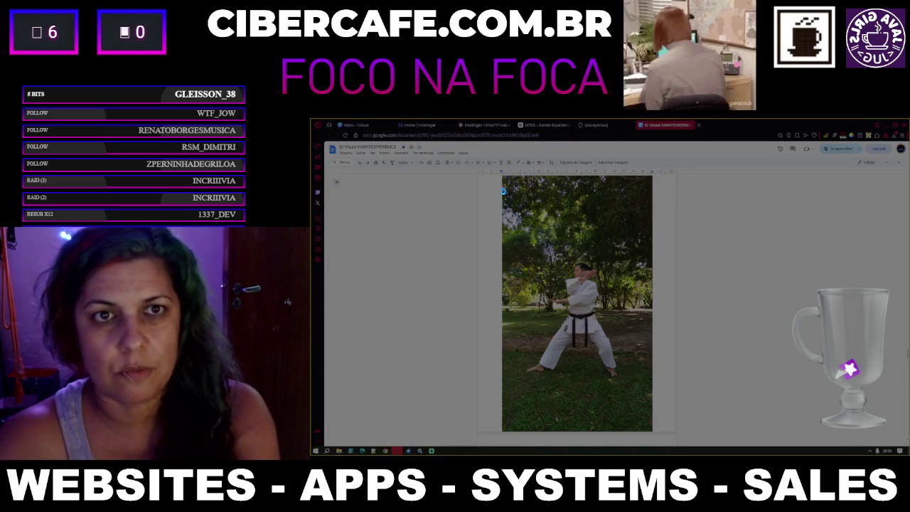
pyautogui.moveTo(504, 190); pyautogui.dragTo(652, 431)
pyautogui.press('BackSpace')
pyautogui.write('também e um vídeo principal. P')
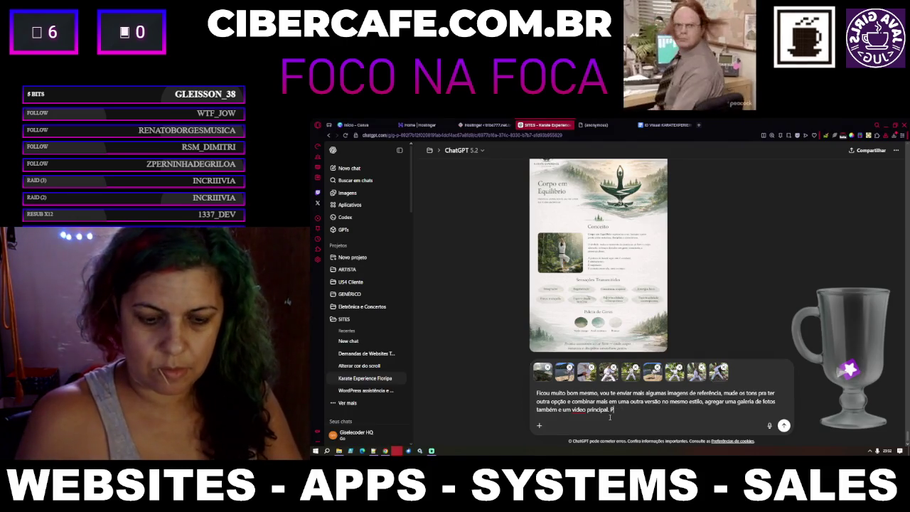
# Step: End the prompt with 'Pra ver como ficaria' and send it with the attached reference photos
pyautogui.write('ra ver ')
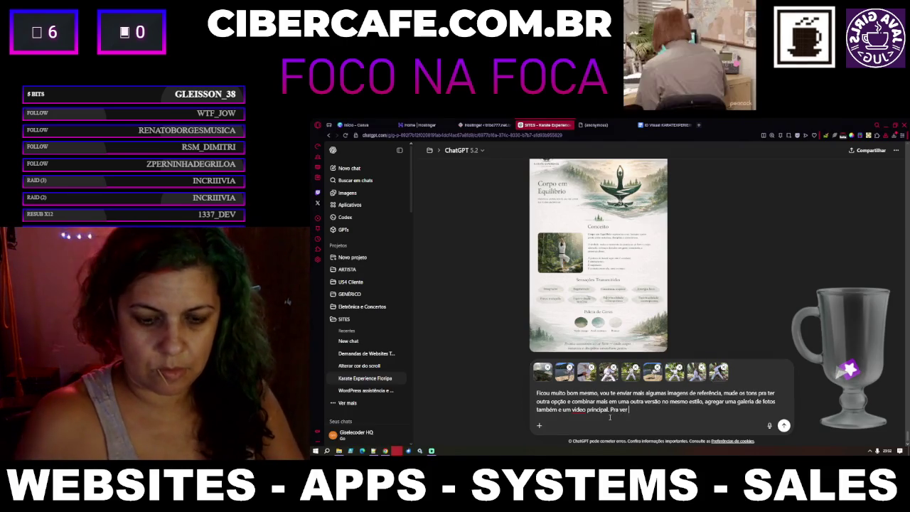
pyautogui.write('como ficaria')
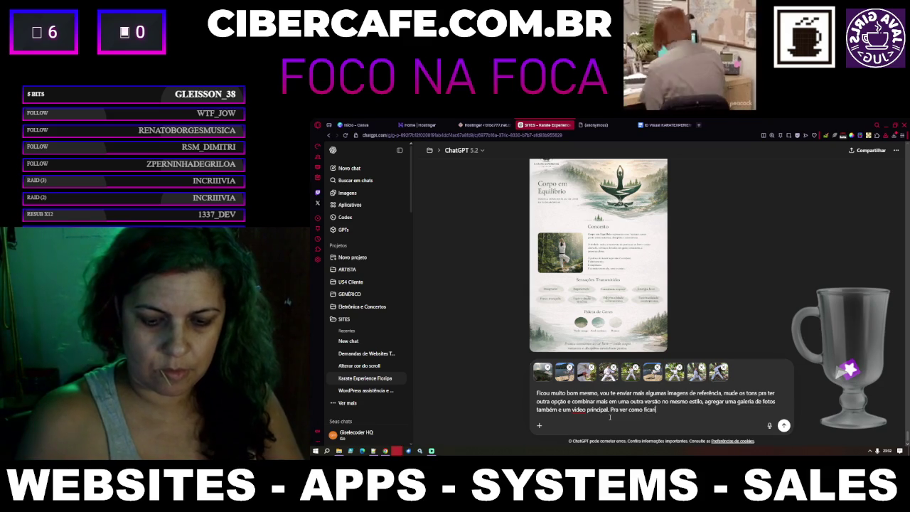
pyautogui.press('Return')
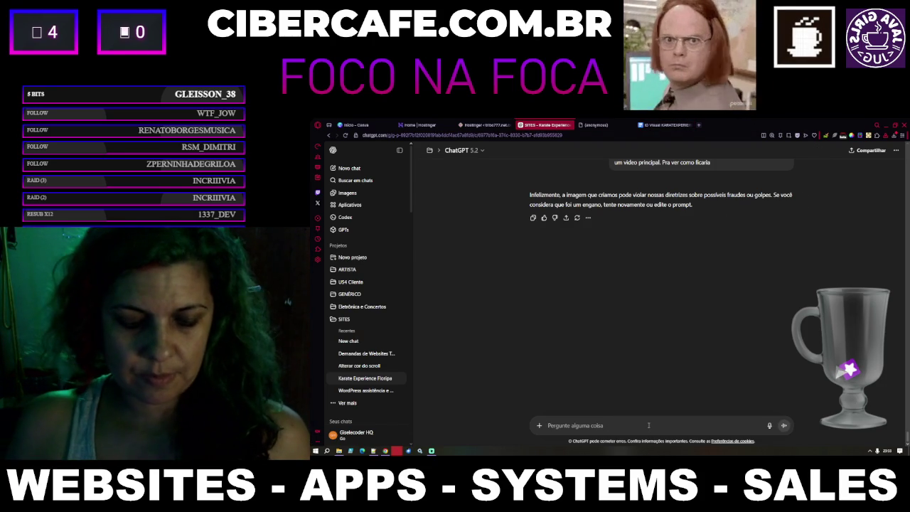
# Step: Reply that she is a karate master and teacher, asking to leave out any images deemed unacceptable
pyautogui.write('Foi um engano pois ela é')
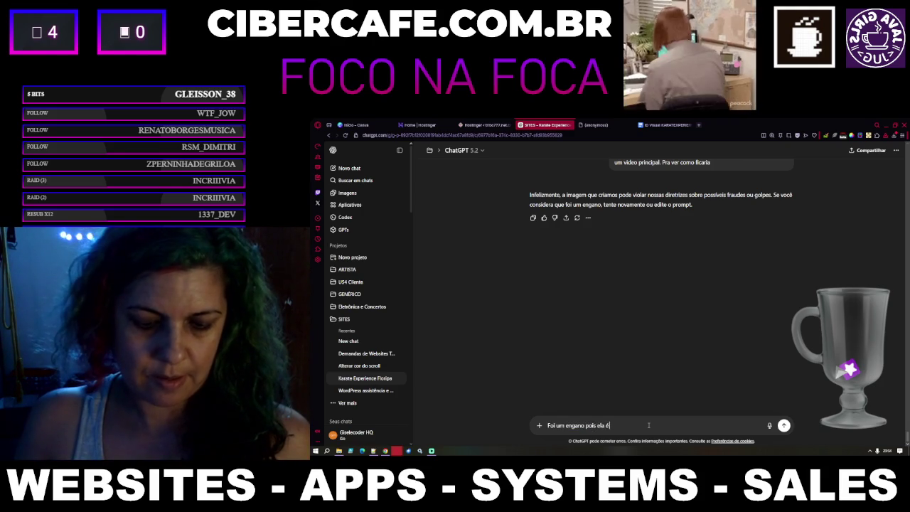
pyautogui.write('e professora de uma escola de karatê, coloque soment')
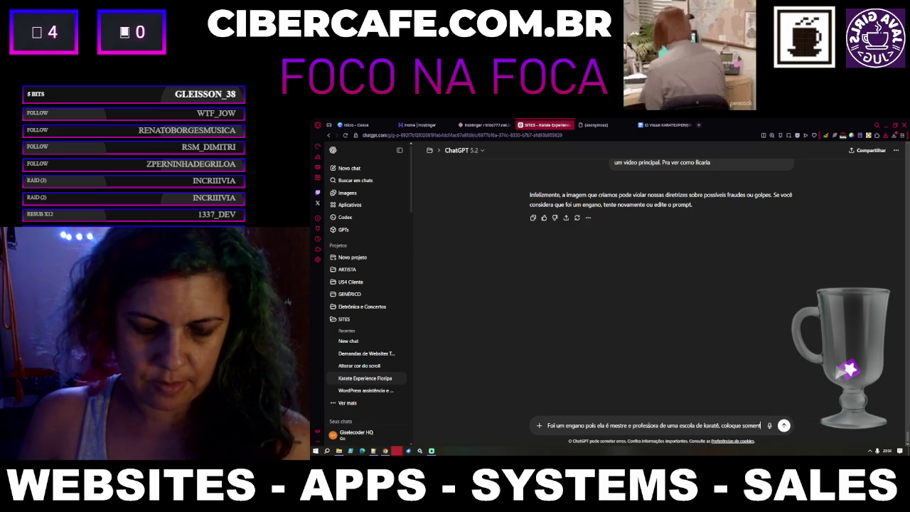
pyautogui.write('e as que voc')
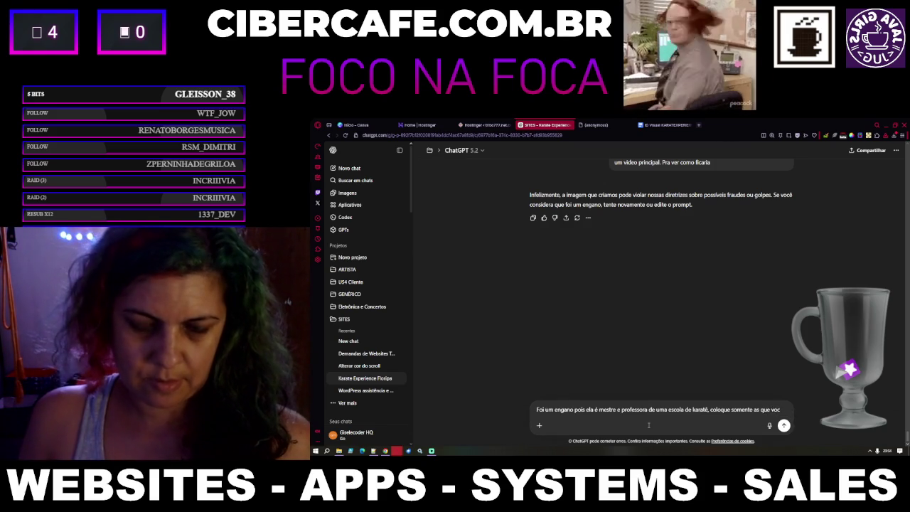
pyautogui.write('ê acha que não viola então')
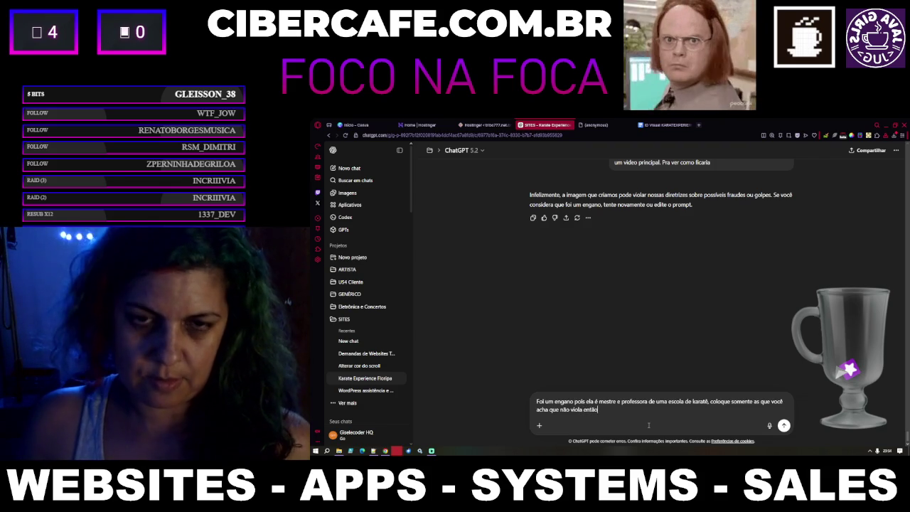
pyautogui.press('Return')
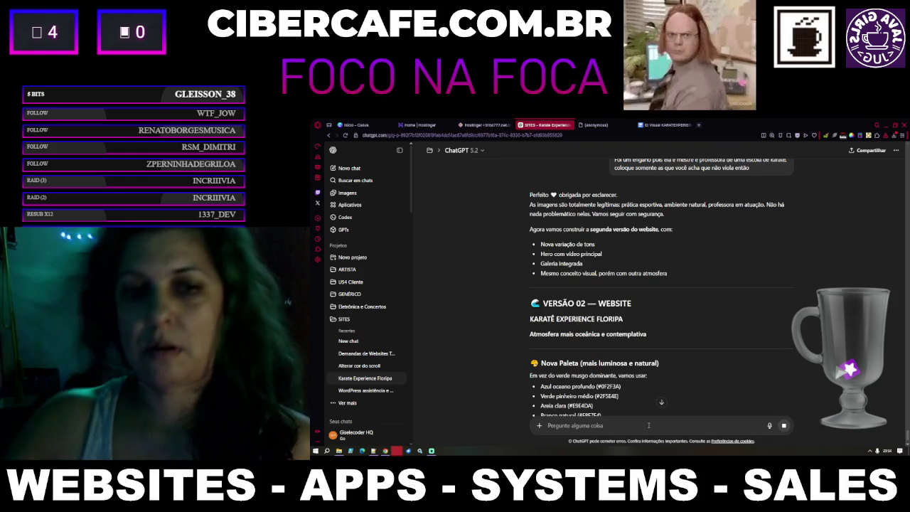
pyautogui.scroll(-5, 731, 359)
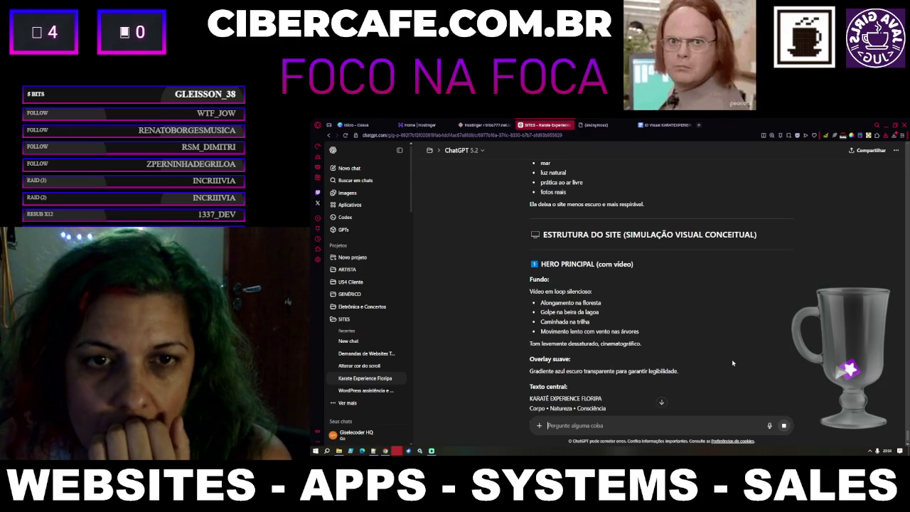
pyautogui.scroll(-5, 732, 359)
pyautogui.scroll(-2, 740, 348)
pyautogui.scroll(-4, 751, 335)
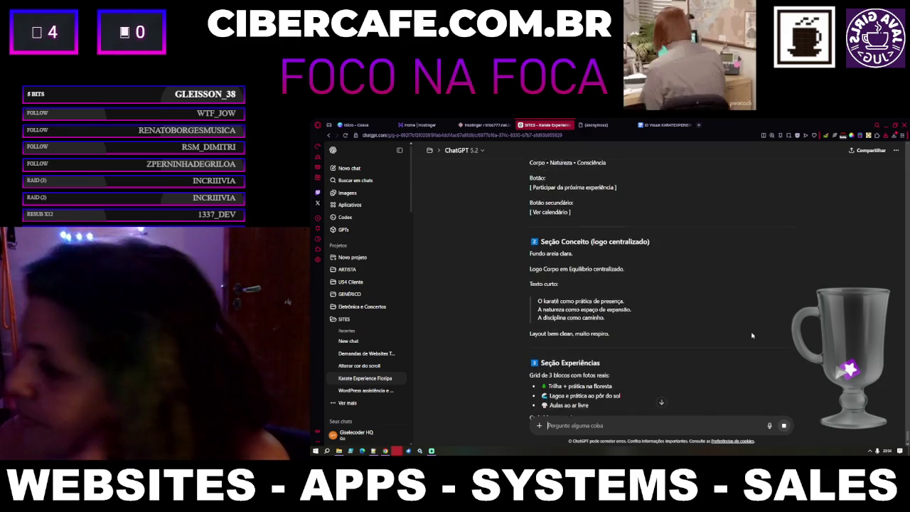
pyautogui.scroll(-5, 751, 335)
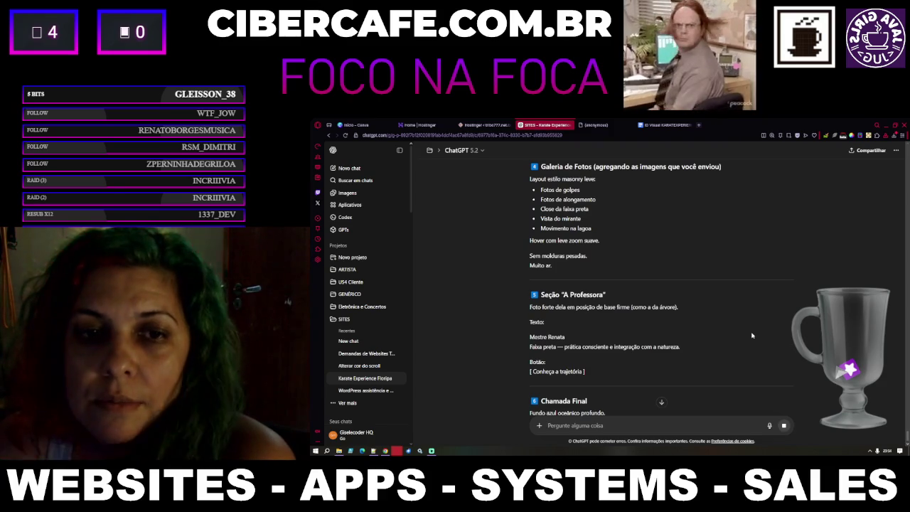
pyautogui.scroll(-4, 752, 335)
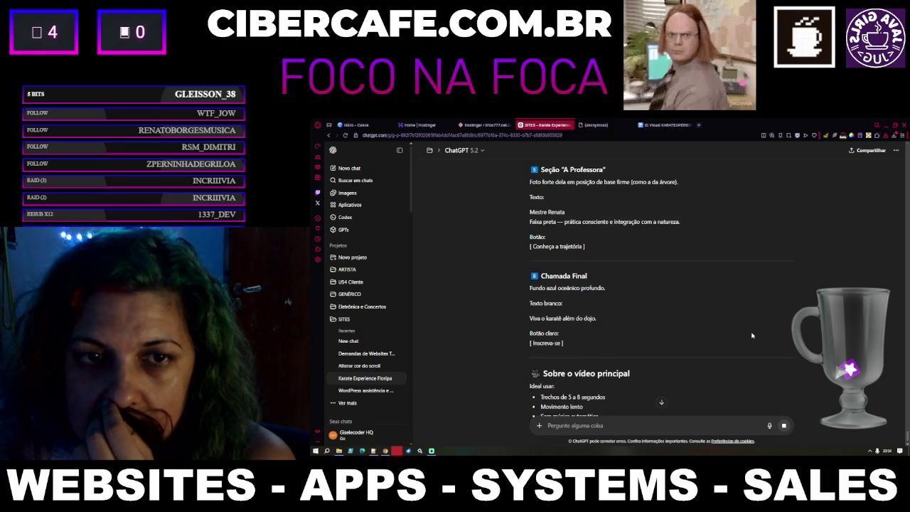
pyautogui.scroll(-4, 752, 335)
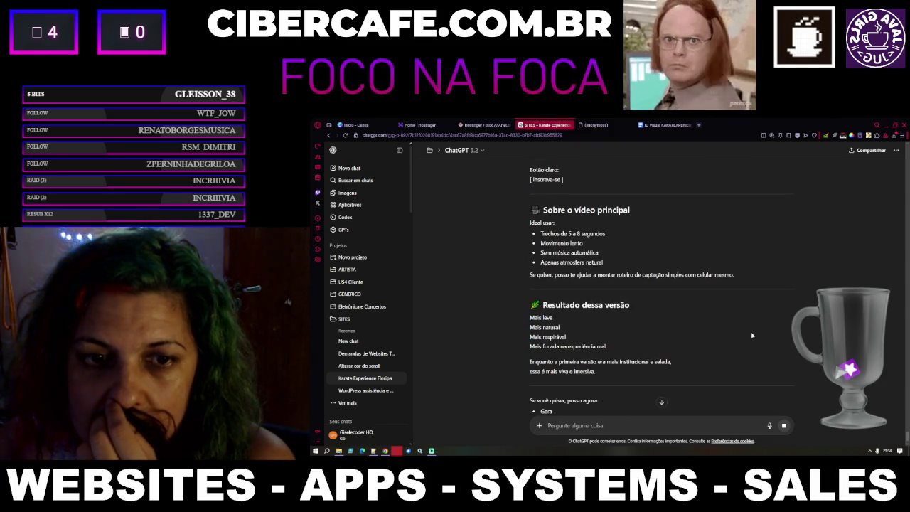
pyautogui.scroll(-3, 751, 335)
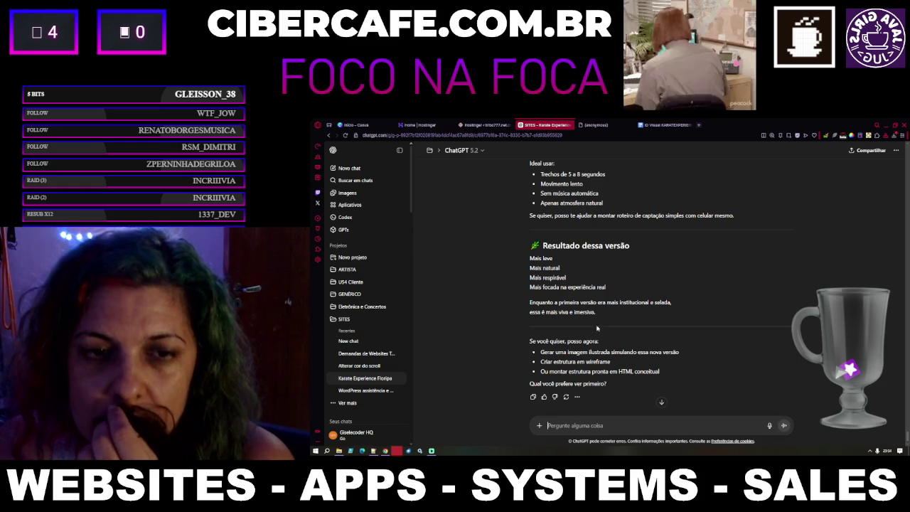
pyautogui.moveTo(688, 351)
pyautogui.mouseDown()
pyautogui.moveTo(542, 352)
pyautogui.moveTo(547, 362)
pyautogui.moveTo(542, 354)
pyautogui.mouseUp()
pyautogui.hotkey('ctrl', 'c')
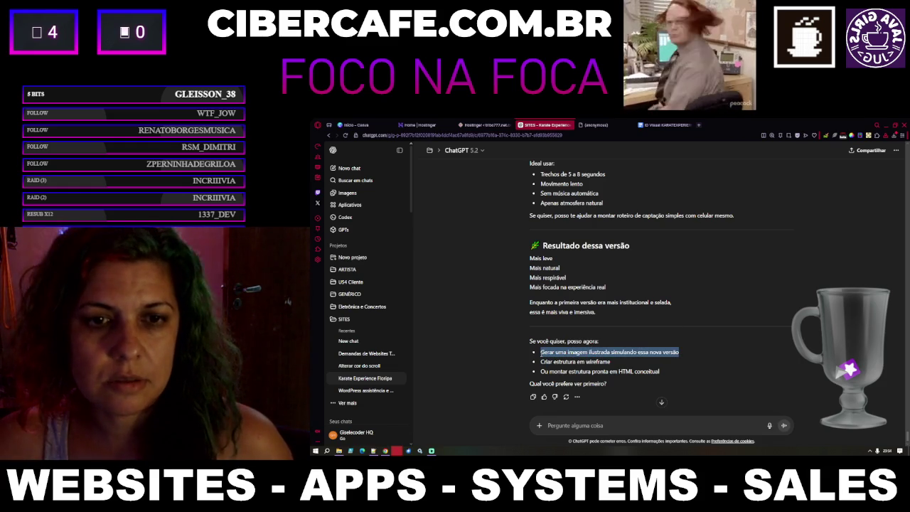
pyautogui.click(593, 427)
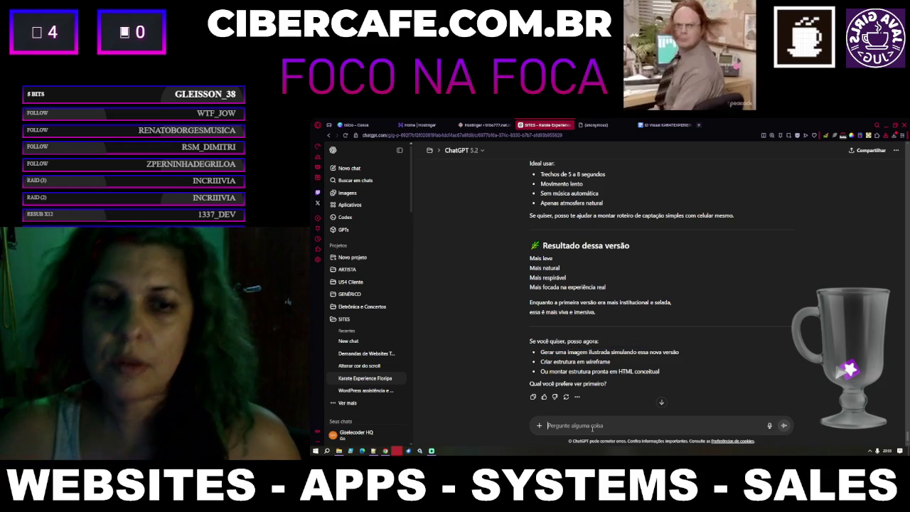
# Step: Send the pasted image suggestion with the added phrase ', que esteja dentro das normas'
pyautogui.hotkey('ctrl', 'v')
pyautogui.write(', ')
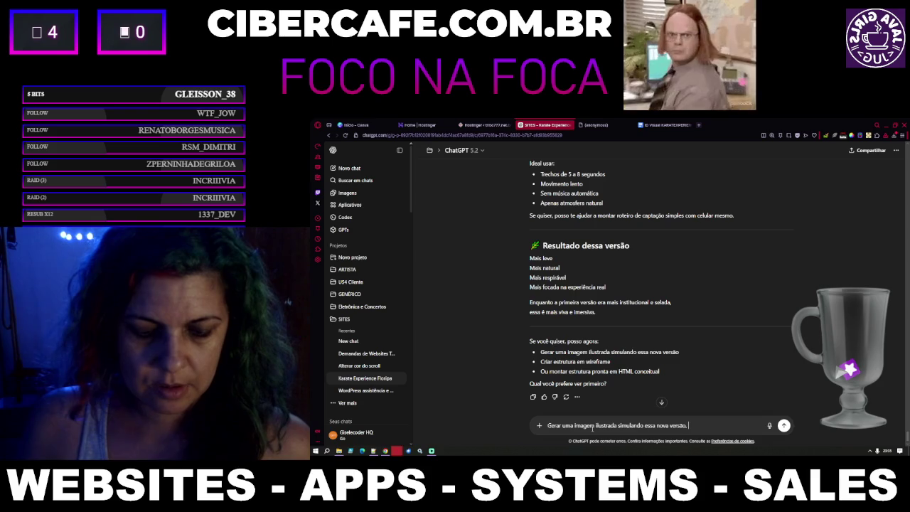
pyautogui.write('que esteja dentro das n')
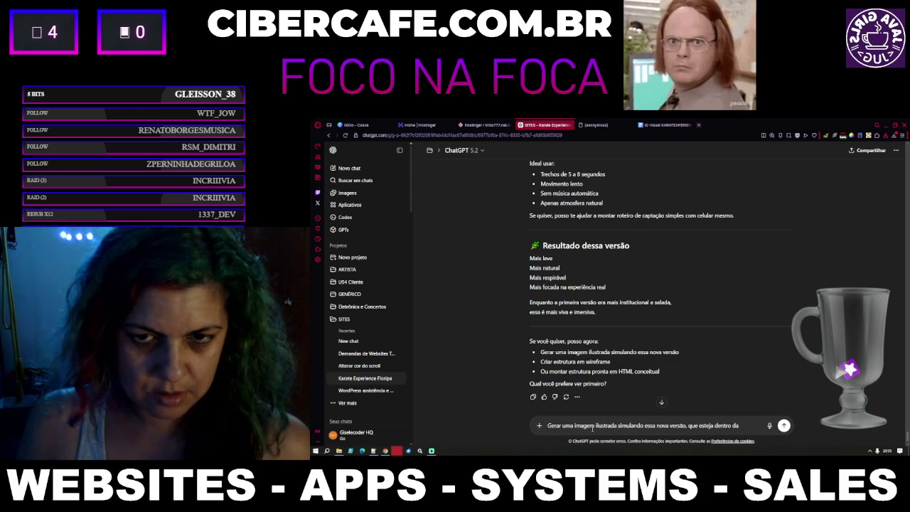
pyautogui.write('ormas')
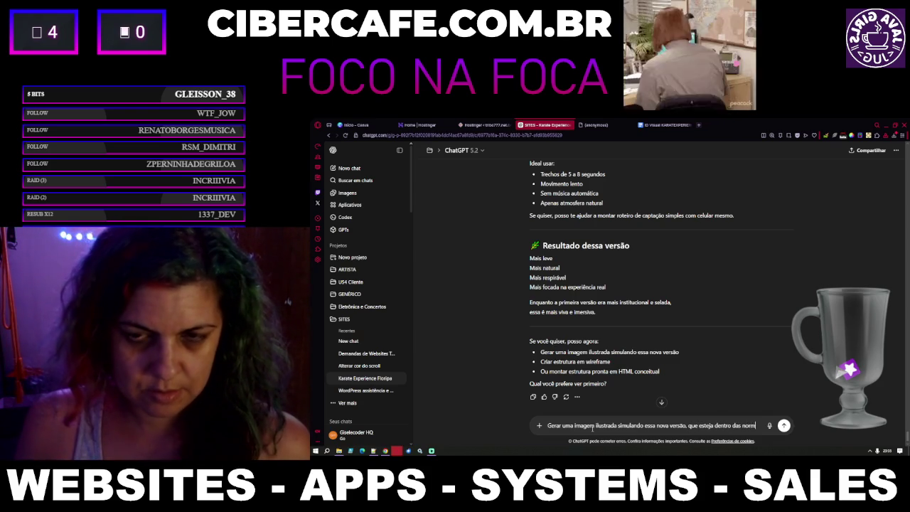
pyautogui.press('Return')
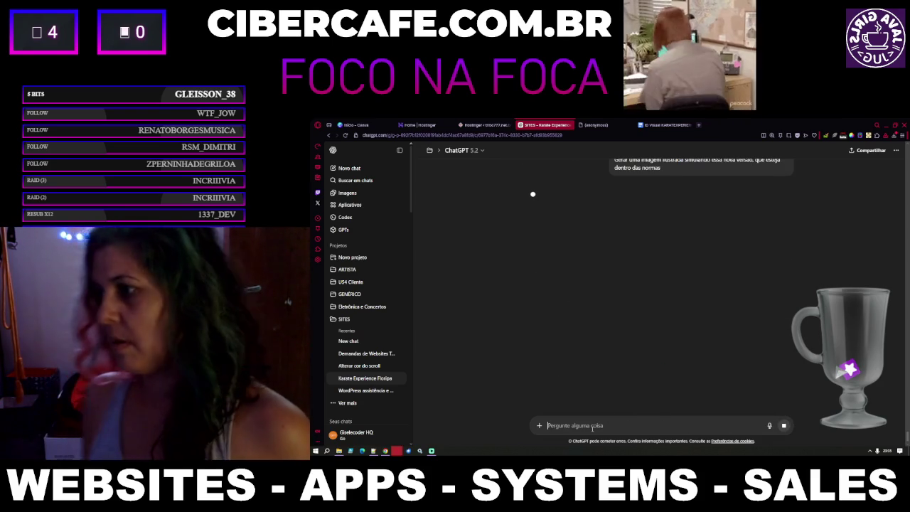
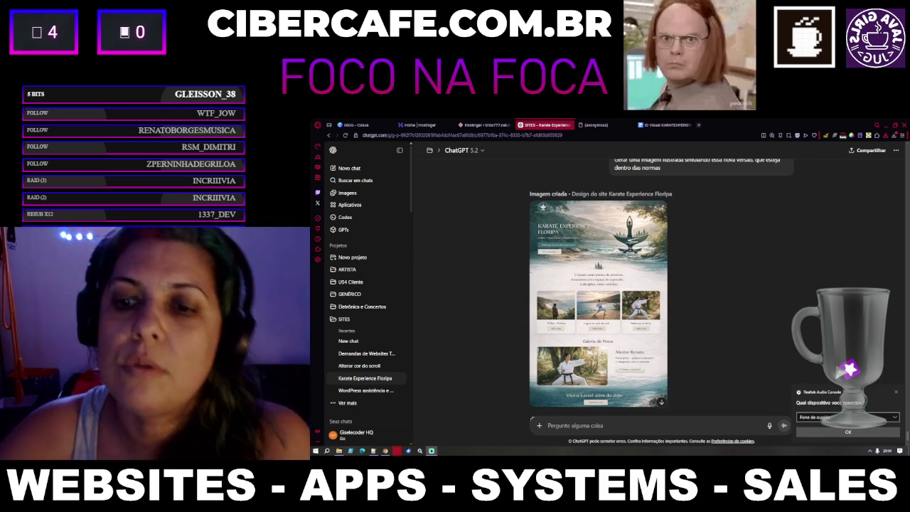
# Step: Dismiss the Realtek audio popup, then open the Karate Experience Floripa design full size and save it
pyautogui.click(846, 432)
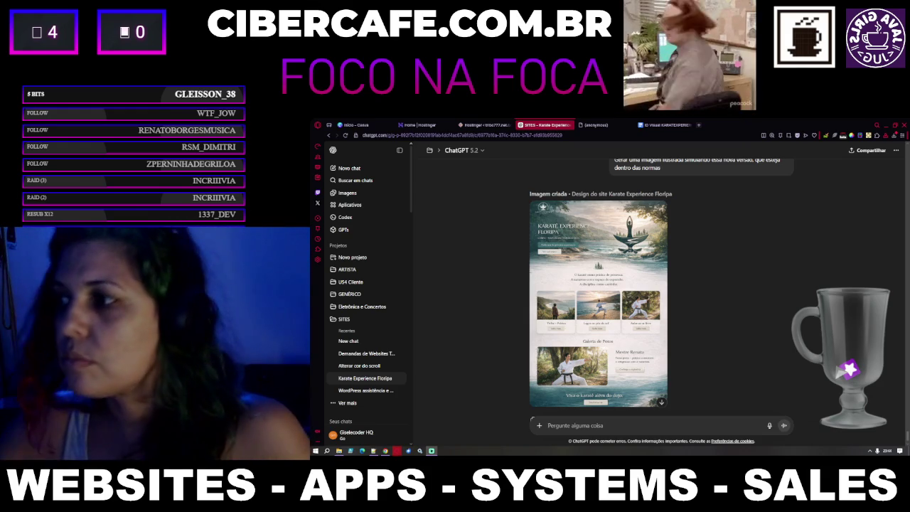
pyautogui.moveTo(626, 240)
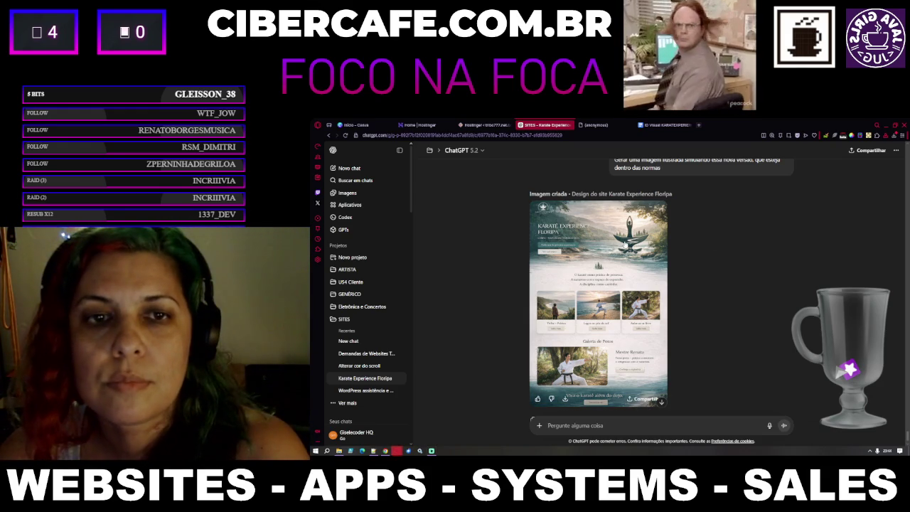
pyautogui.click(625, 287)
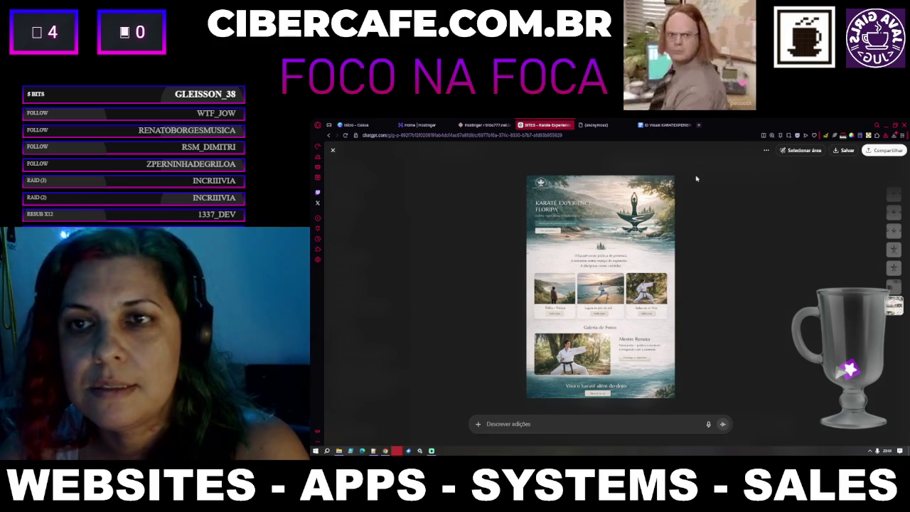
pyautogui.click(837, 151)
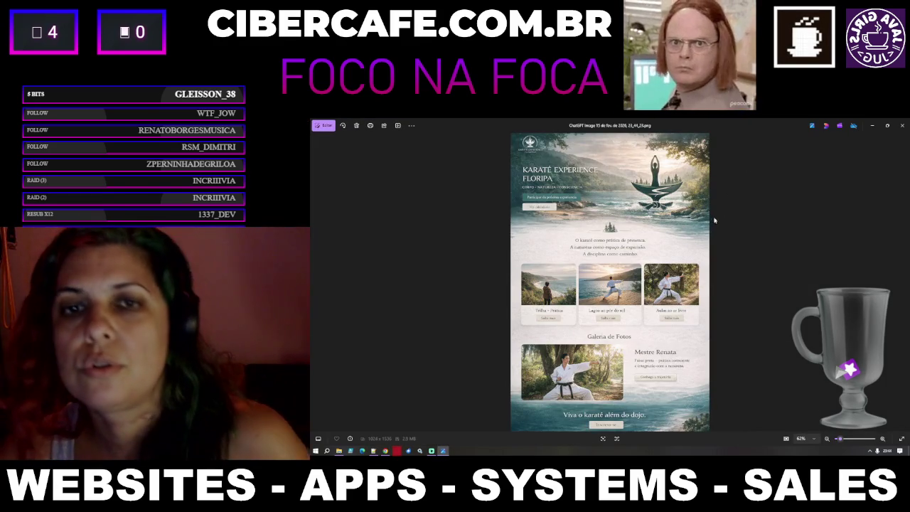
# Step: Zoom into the saved mockup in Photos to examine the hero banner and experience cards
pyautogui.scroll(3, 701, 255)
pyautogui.scroll(2, 701, 256)
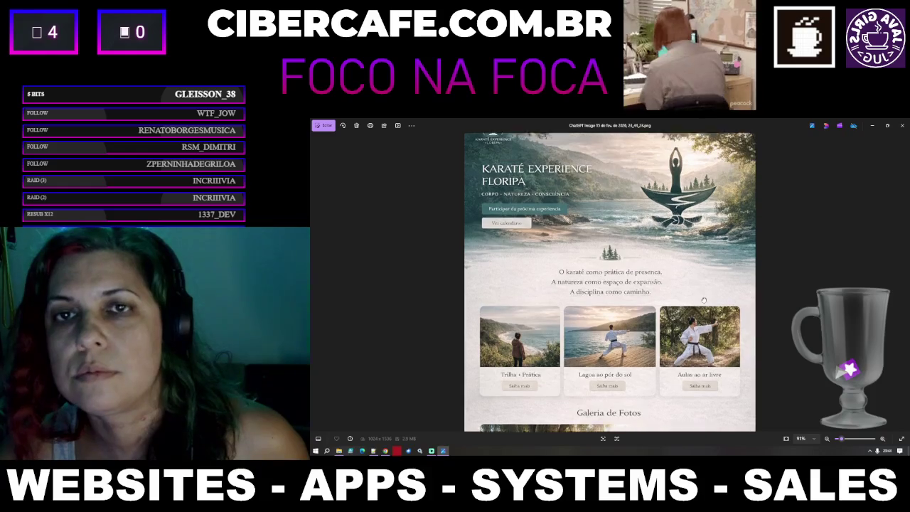
pyautogui.scroll(3, 703, 358)
pyautogui.scroll(1, 703, 358)
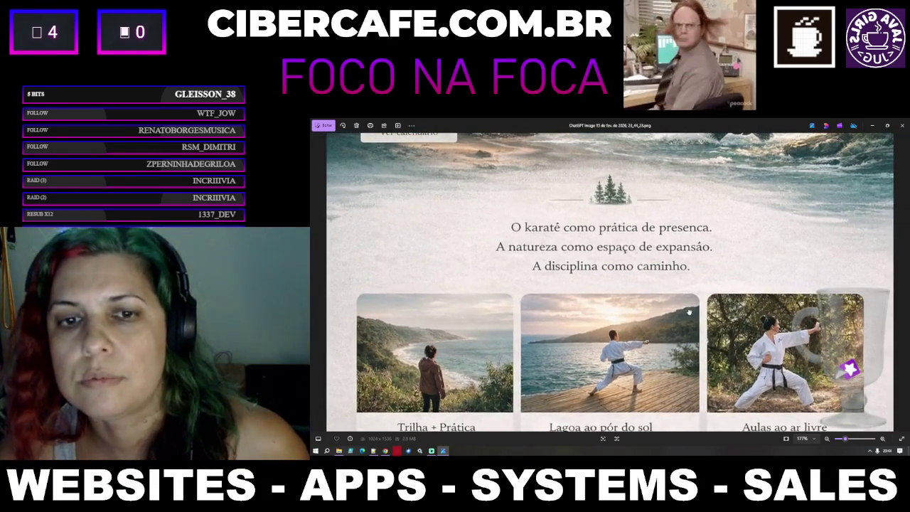
pyautogui.scroll(5, 704, 350)
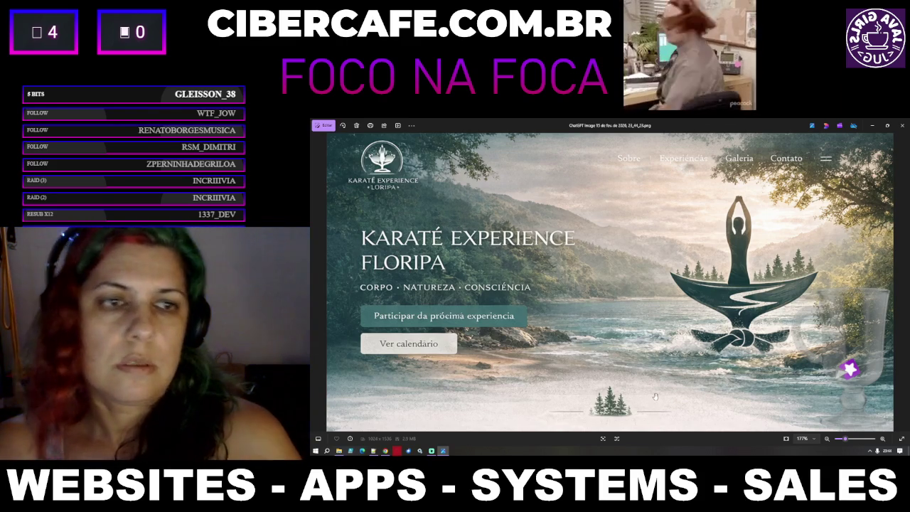
pyautogui.scroll(-2, 654, 395)
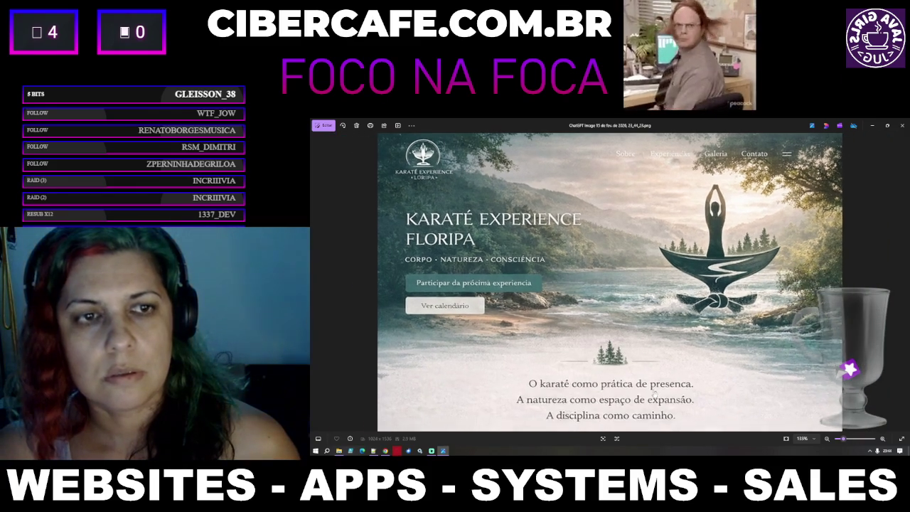
pyautogui.scroll(-3, 654, 395)
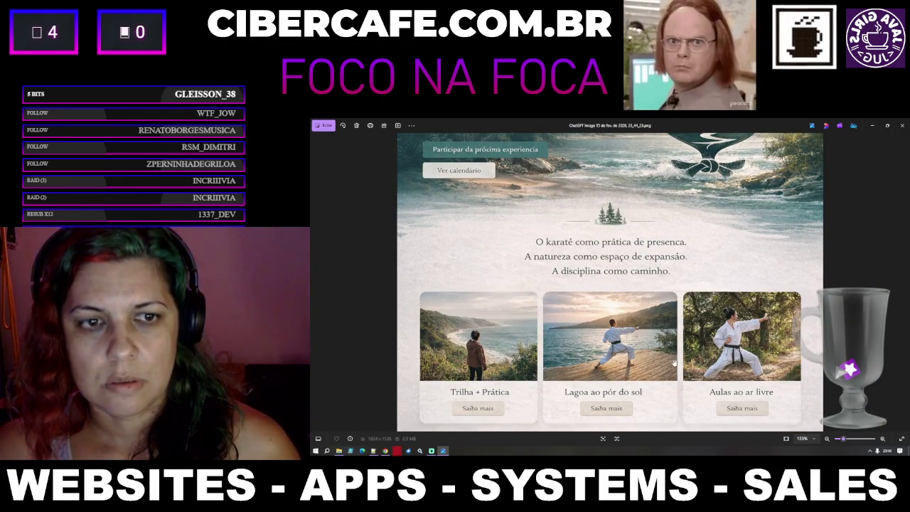
# Step: Pan down to the Galeria de Fotos and closing 'Viva o karatê' banner, then close Photos
pyautogui.moveTo(673, 362); pyautogui.dragTo(673, 252)
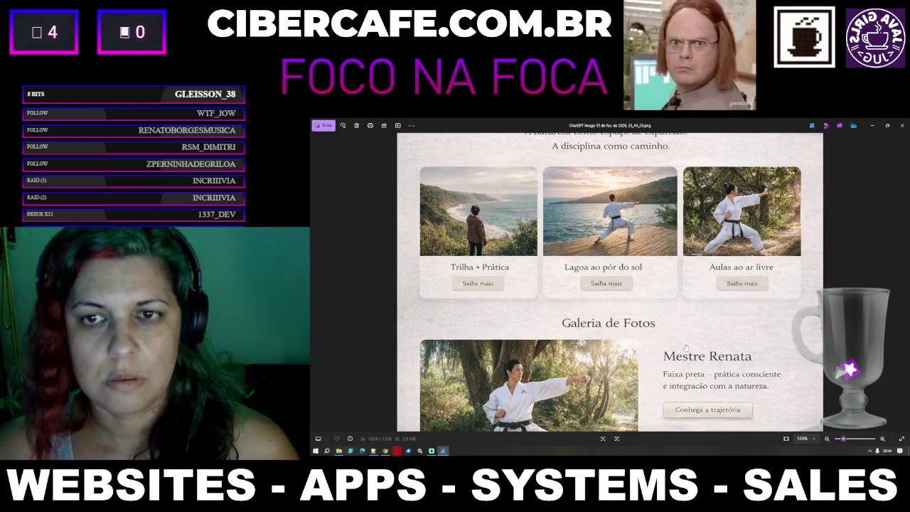
pyautogui.moveTo(686, 349)
pyautogui.mouseDown()
pyautogui.moveTo(686, 228)
pyautogui.moveTo(686, 255)
pyautogui.mouseUp()
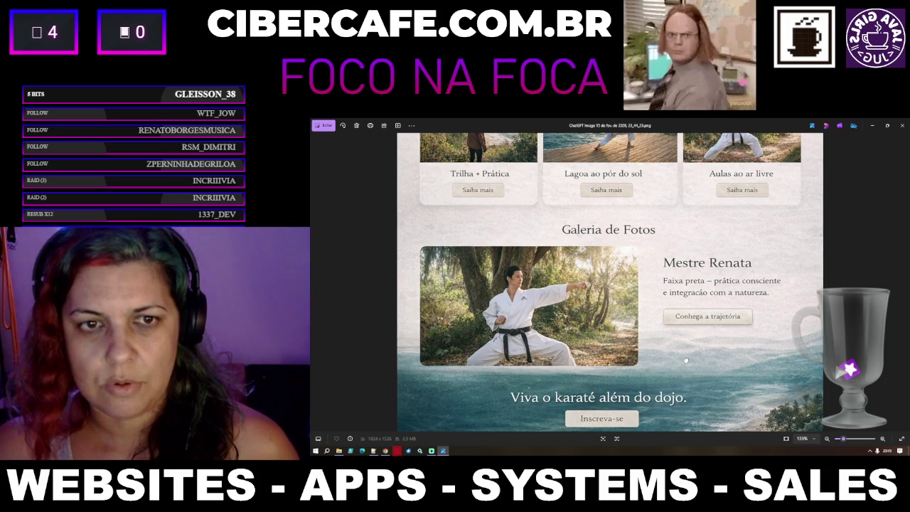
pyautogui.moveTo(686, 361); pyautogui.dragTo(686, 359)
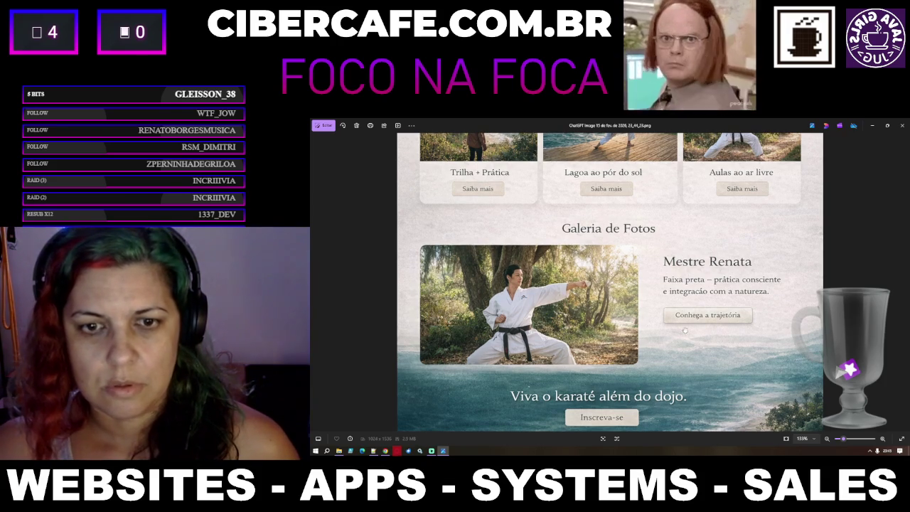
pyautogui.scroll(-5, 685, 289)
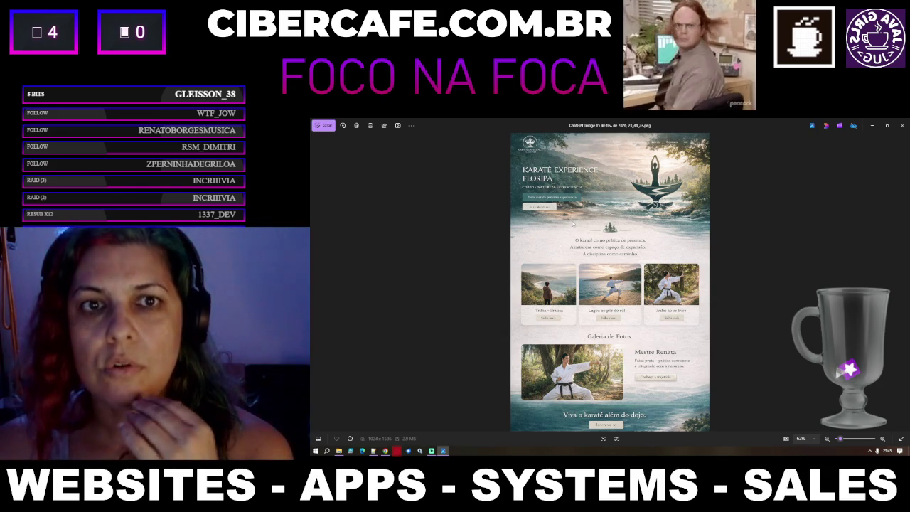
pyautogui.scroll(1, 531, 159)
pyautogui.scroll(5, 567, 280)
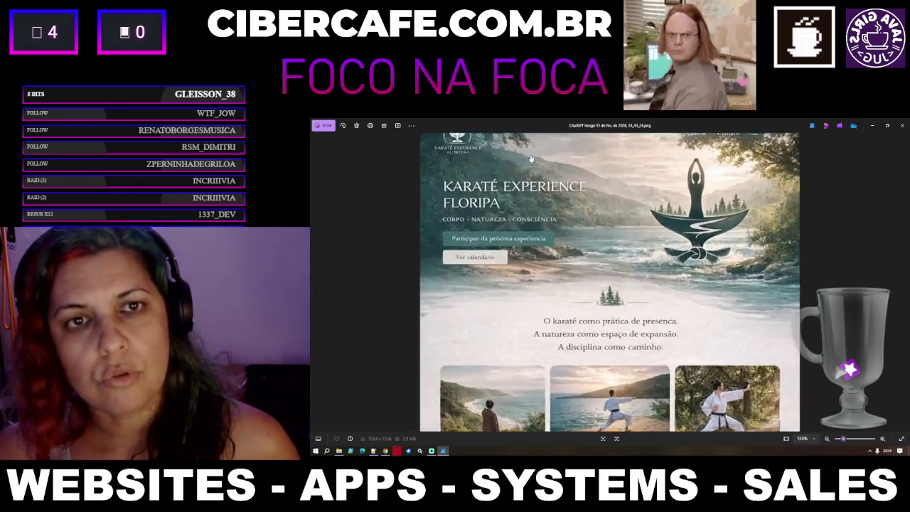
pyautogui.scroll(3, 432, 168)
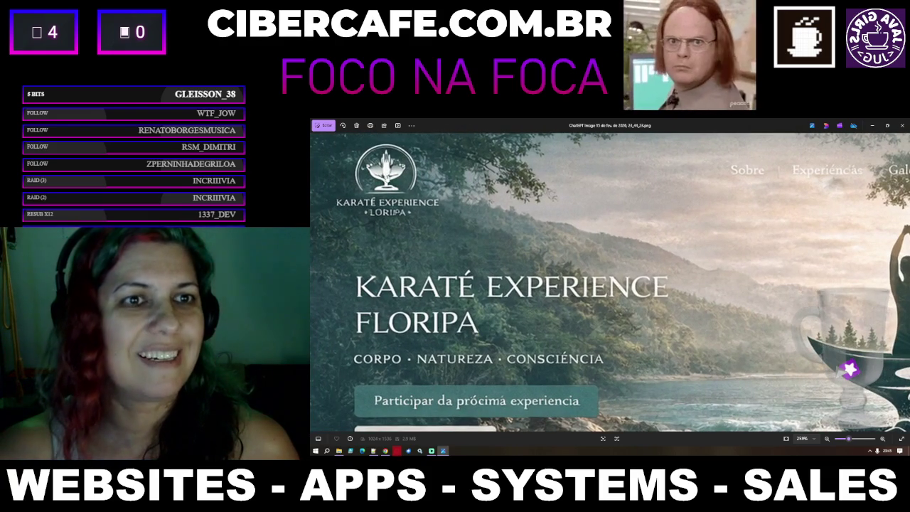
pyautogui.scroll(-5, 388, 179)
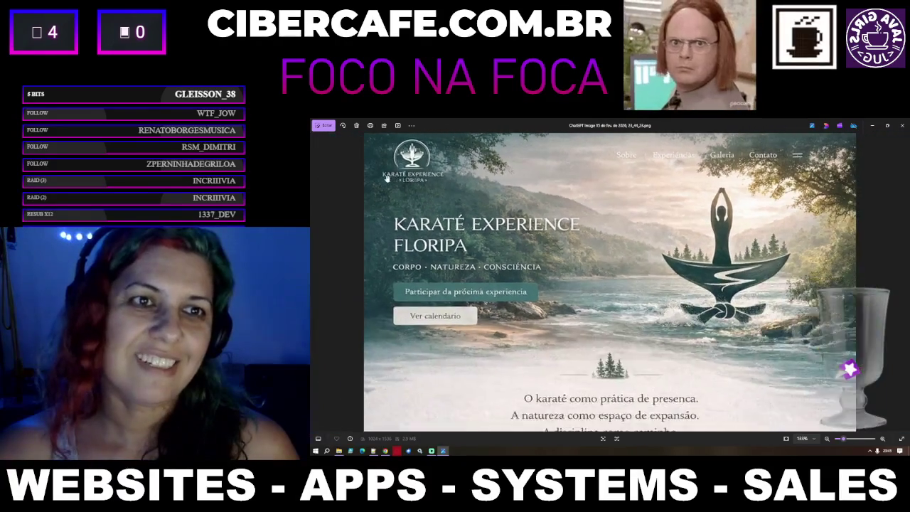
pyautogui.scroll(-2, 387, 179)
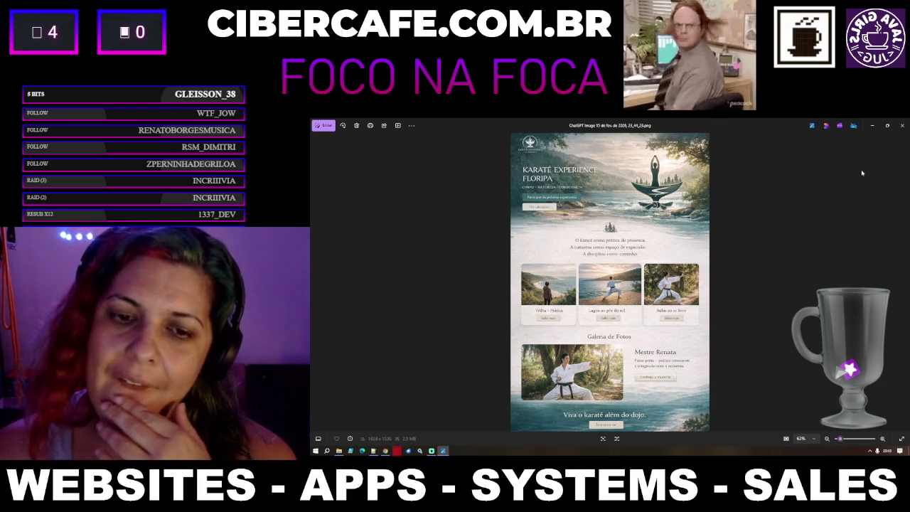
pyautogui.click(902, 125)
# Step: Write an edit request noting the white logo on the left isn't exactly the same
pyautogui.click(646, 426)
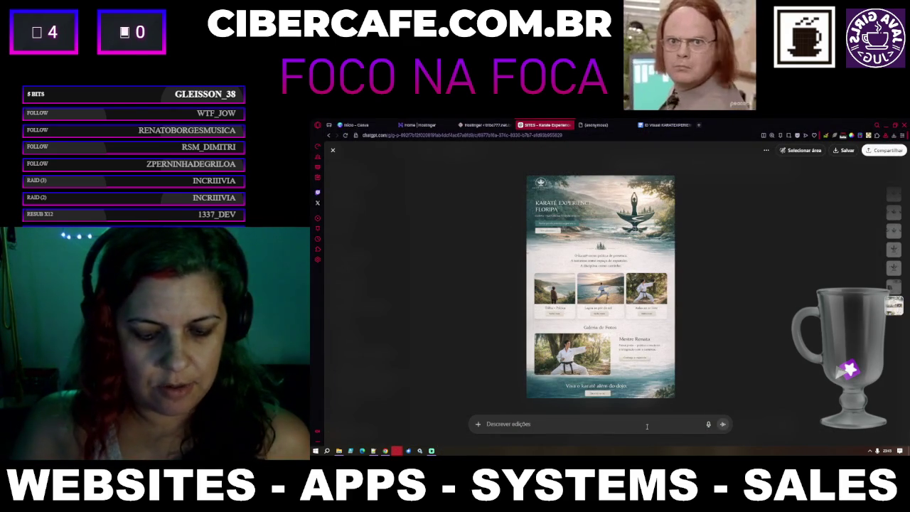
pyautogui.write('Adorei, s')
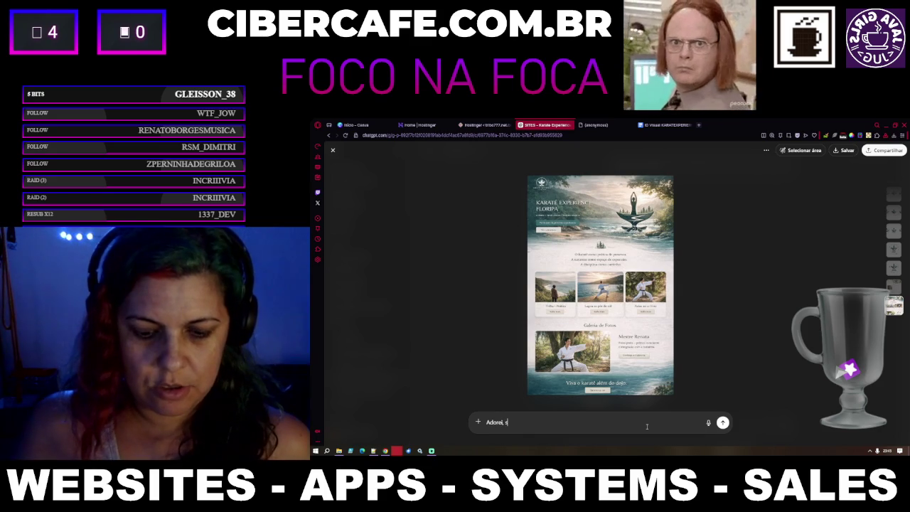
pyautogui.write('ó o logo branco')
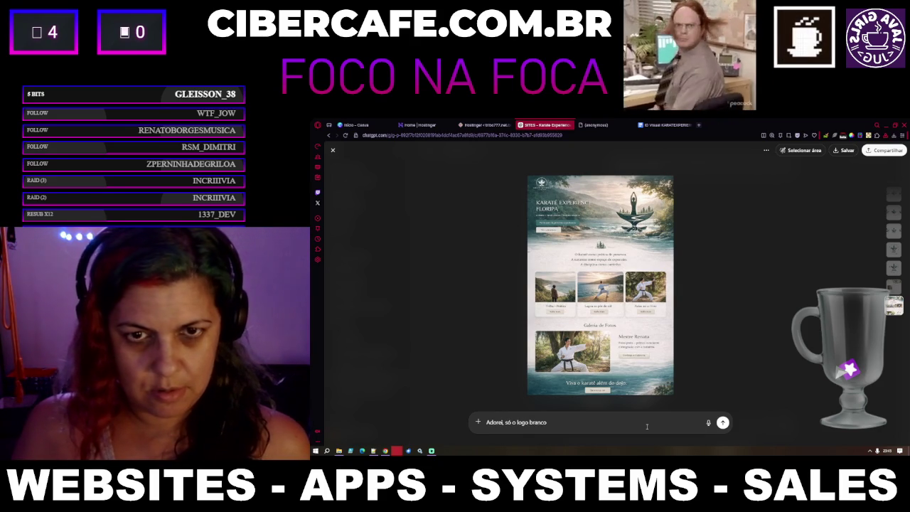
pyautogui.write('squerda')
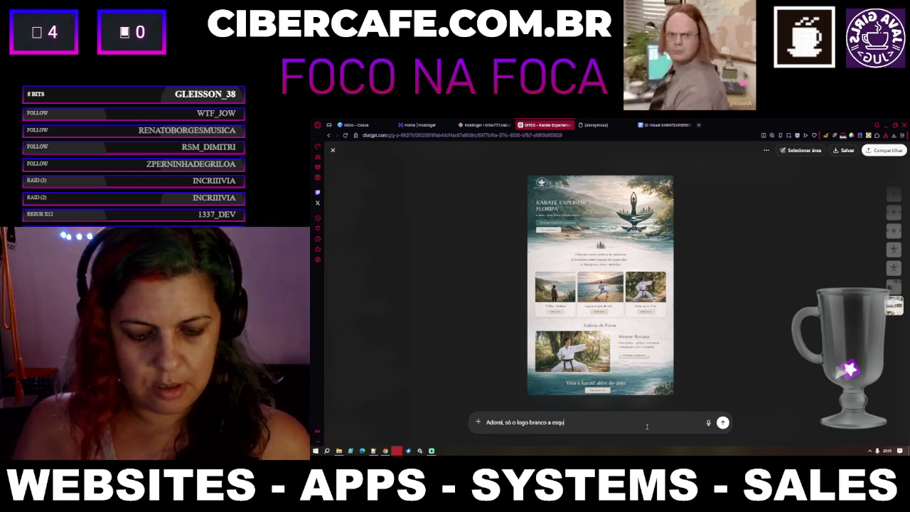
pyautogui.write(' não ')
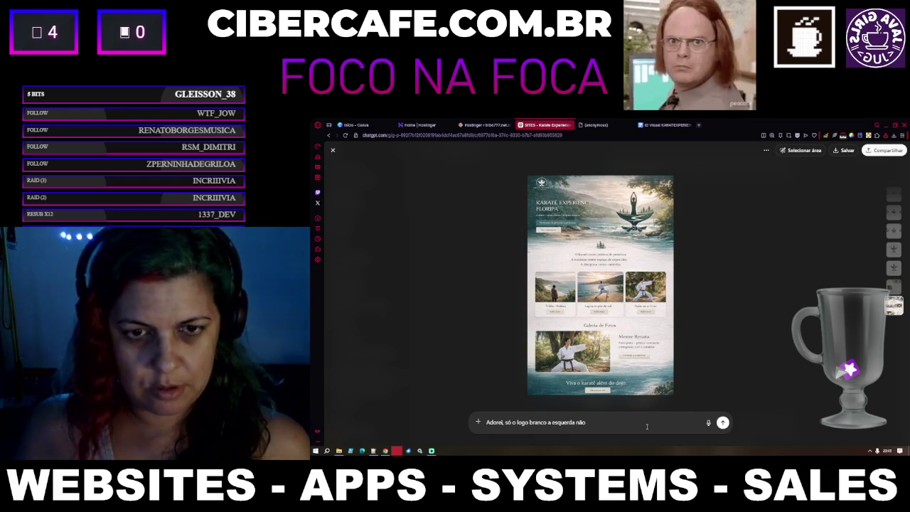
pyautogui.write('é exa')
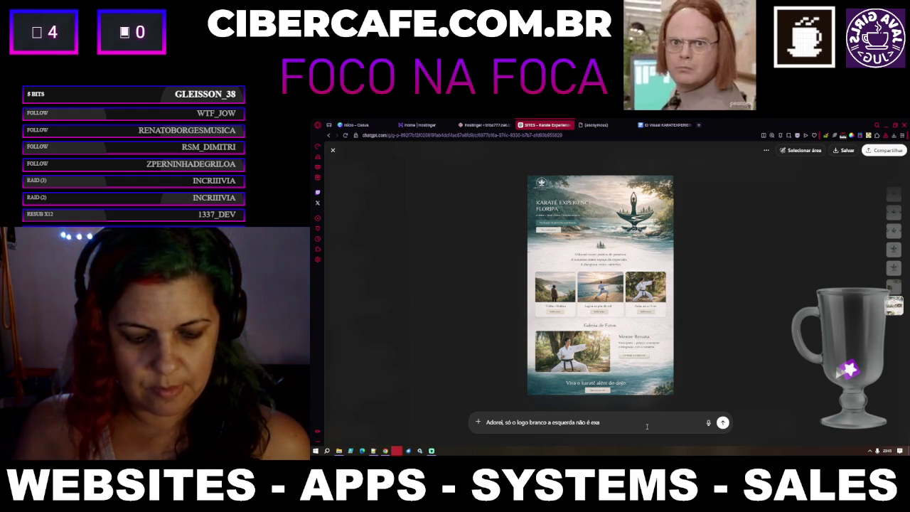
pyautogui.write('tamente o mesmo')
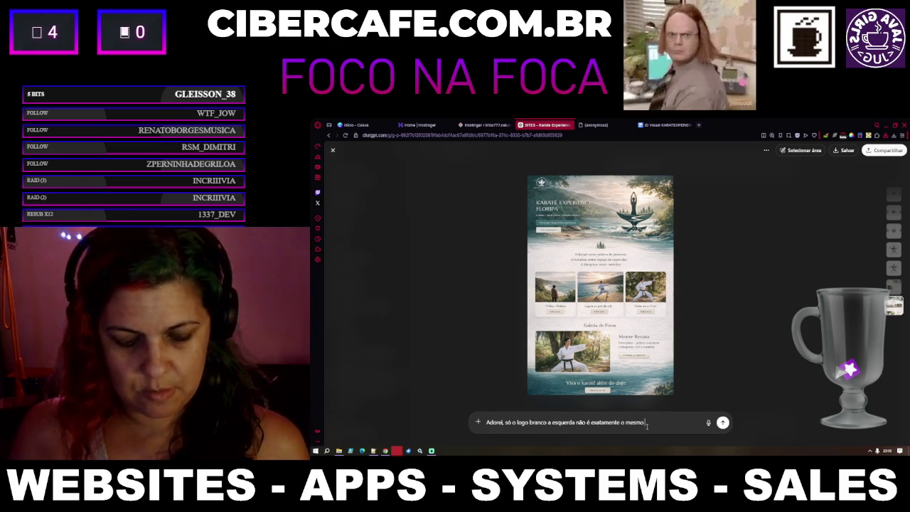
pyautogui.write('feito,')
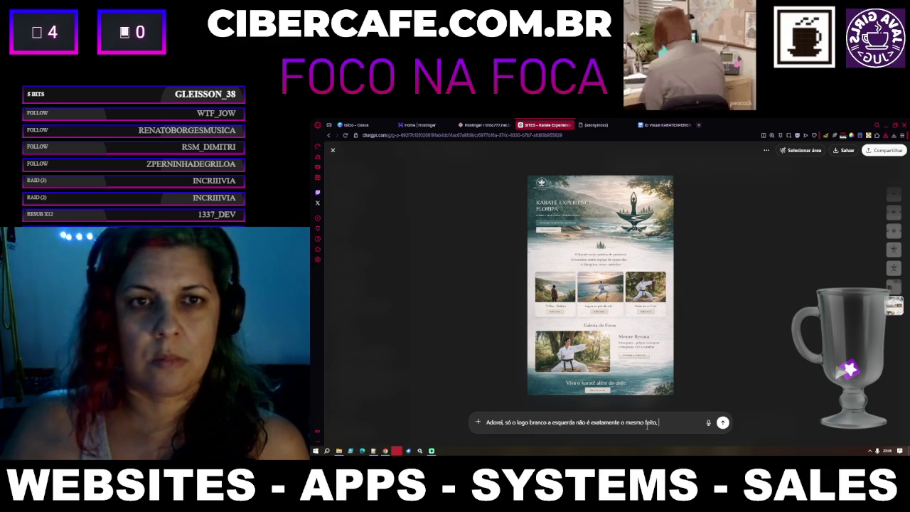
# Step: Compare the Karate Experience logo image against the website mockup, then switch to Photos
pyautogui.press('Left')
pyautogui.press('Left')
pyautogui.press('Right')
pyautogui.press('Right')
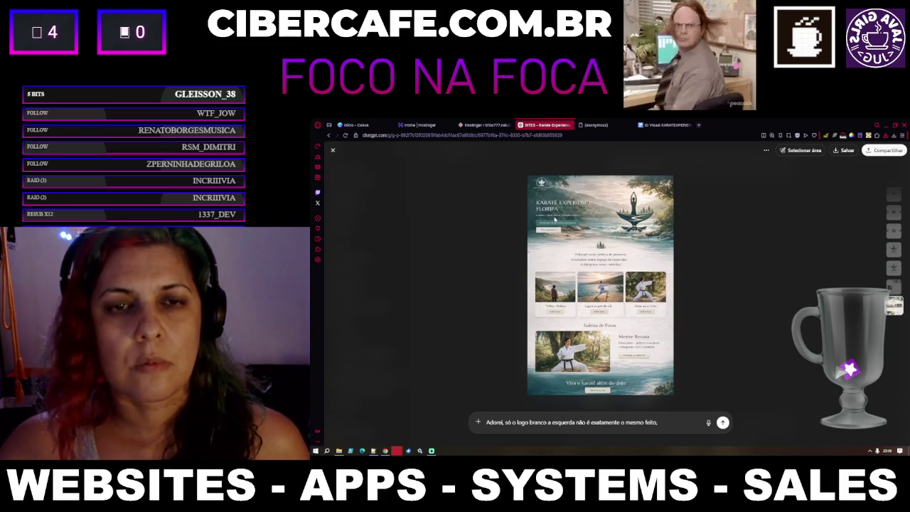
pyautogui.press('Left')
pyautogui.press('Right')
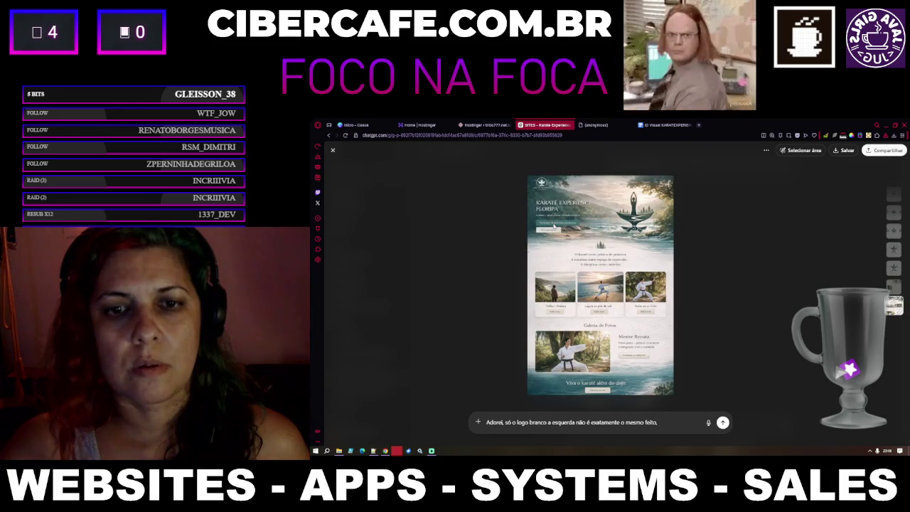
pyautogui.press('Left')
pyautogui.press('Right')
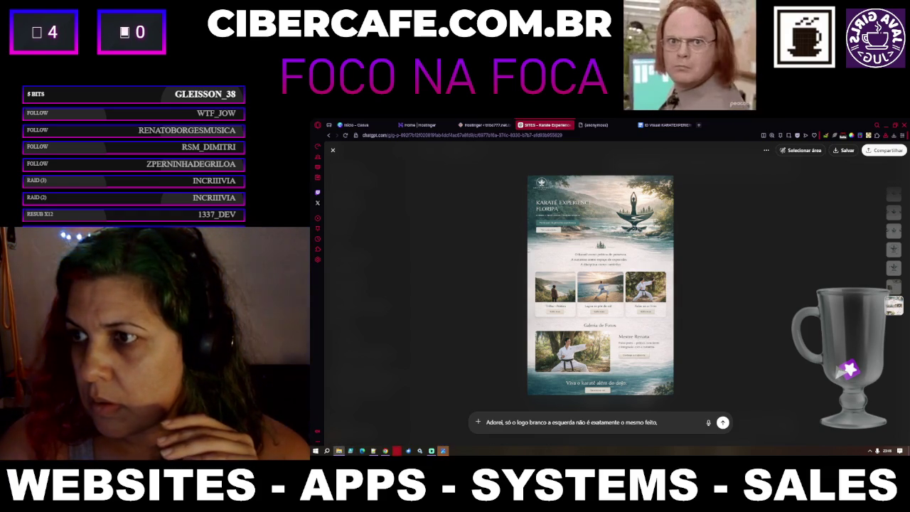
pyautogui.hotkey('alt', 'Tab')
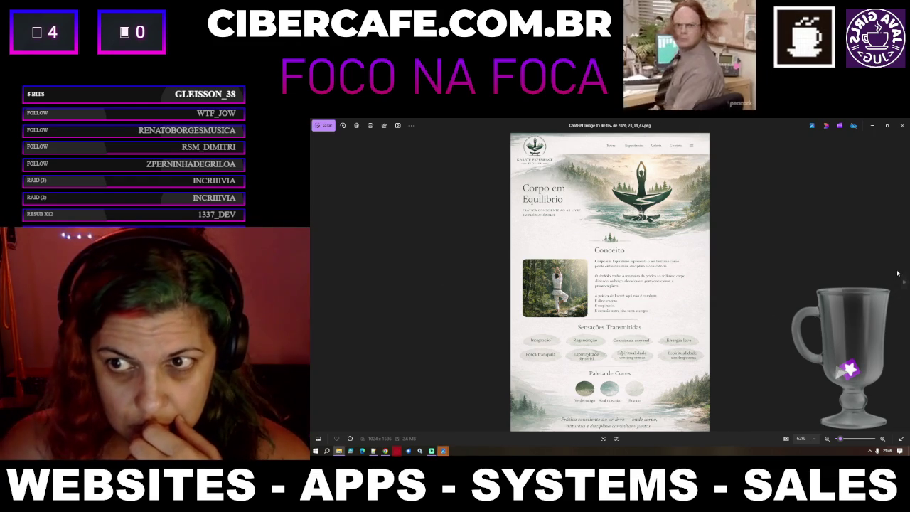
# Step: Step through the saved images back to the Karate Experience mockup and close the viewer
pyautogui.click(904, 283)
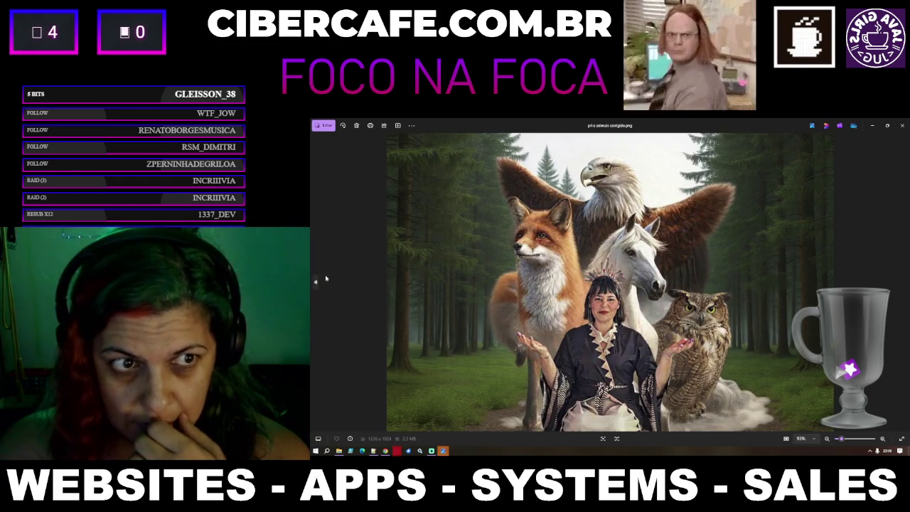
pyautogui.click(315, 282)
pyautogui.click(315, 283)
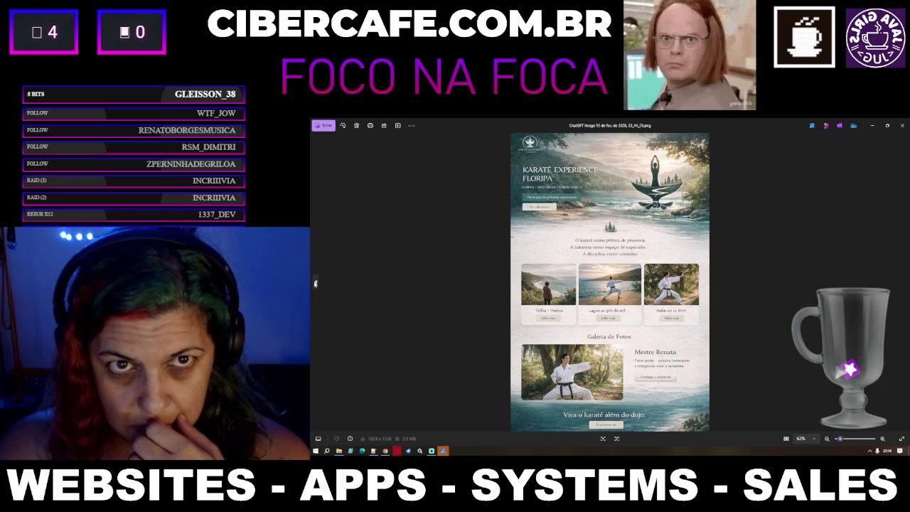
pyautogui.click(903, 125)
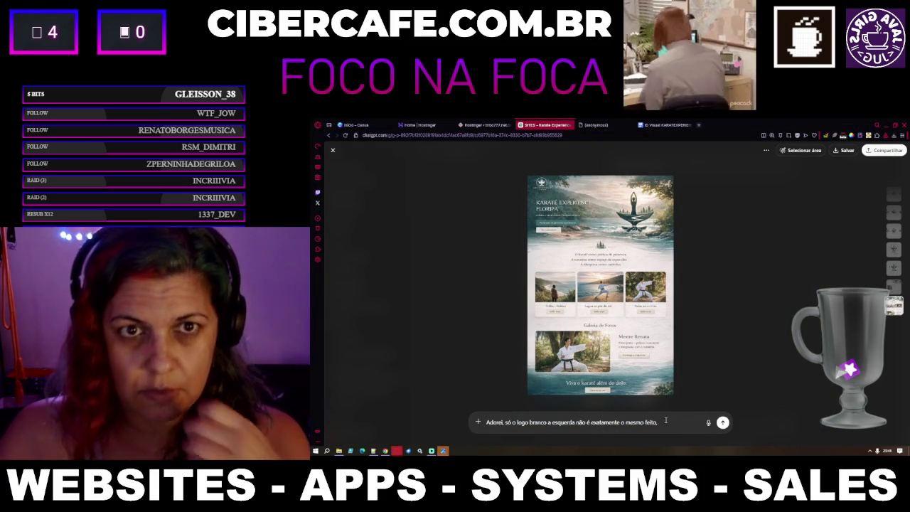
# Step: Send feedback asking for more ideas, mentioning her background music and an online audio podcast player
pyautogui.write('mas tudo bem, te')
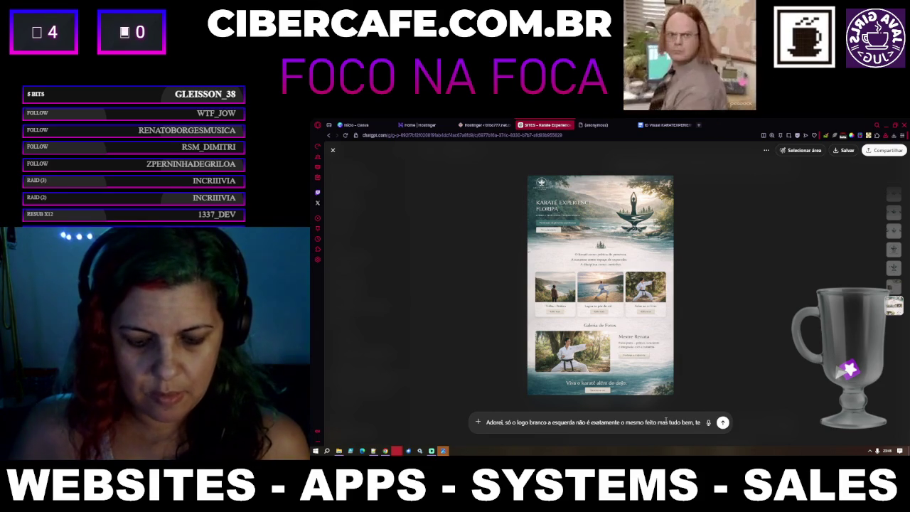
pyautogui.write('m mais al')
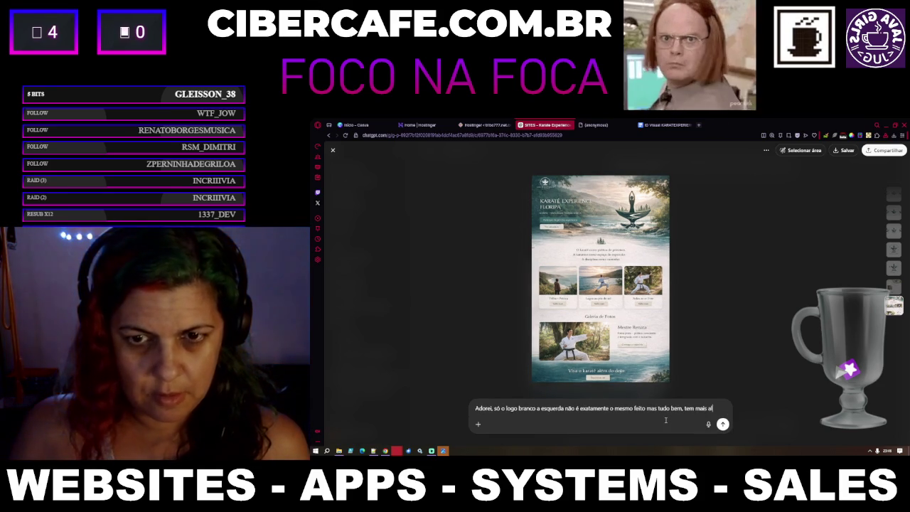
pyautogui.write('guma s')
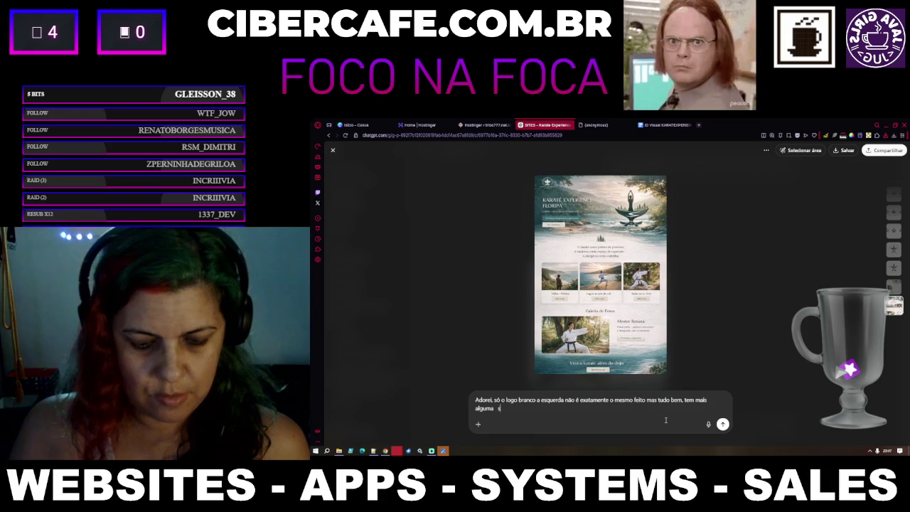
pyautogui.write('estão')
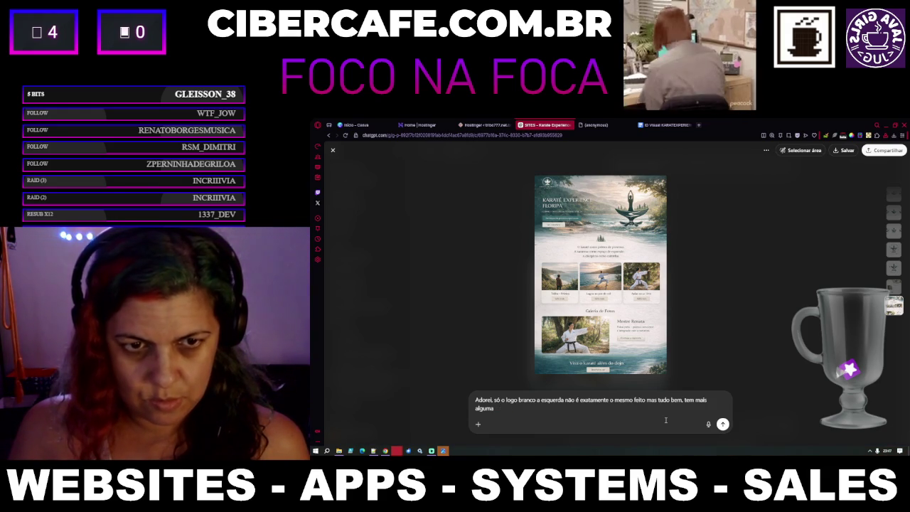
pyautogui.write('outra suges')
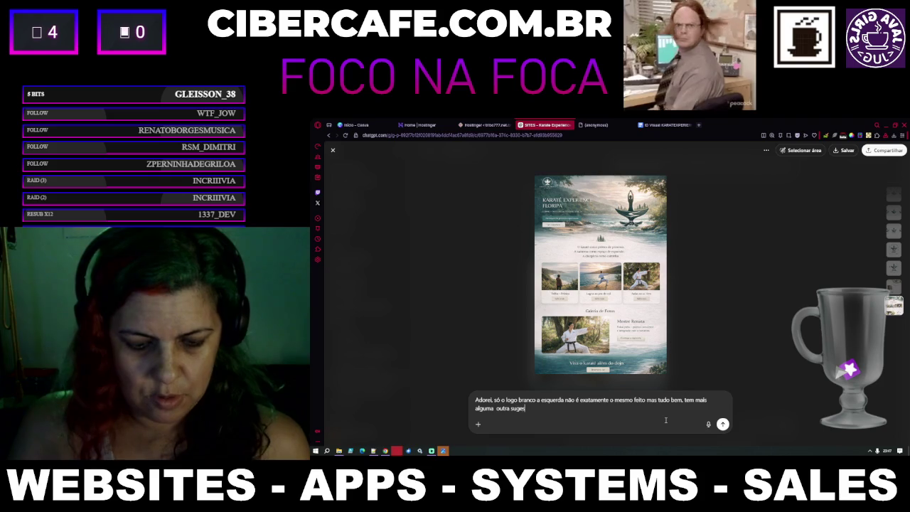
pyautogui.write('tão que vo')
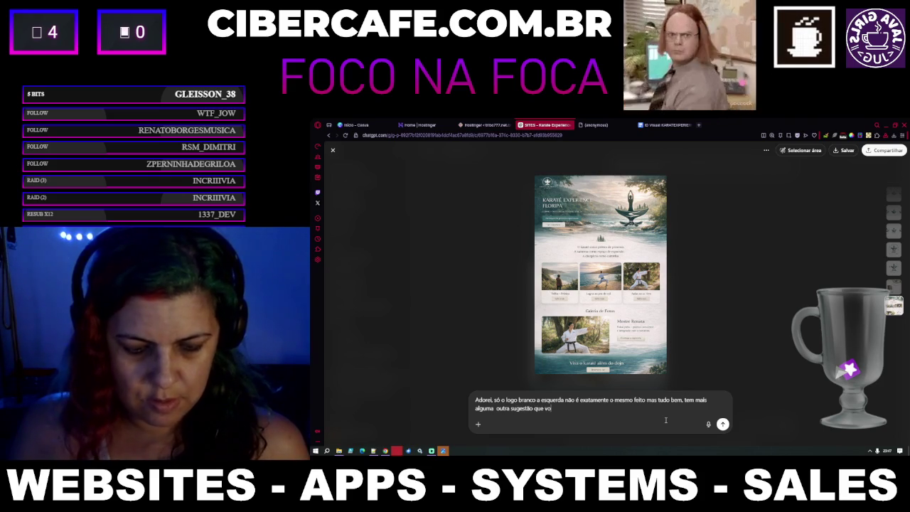
pyautogui.write('cê acha ad')
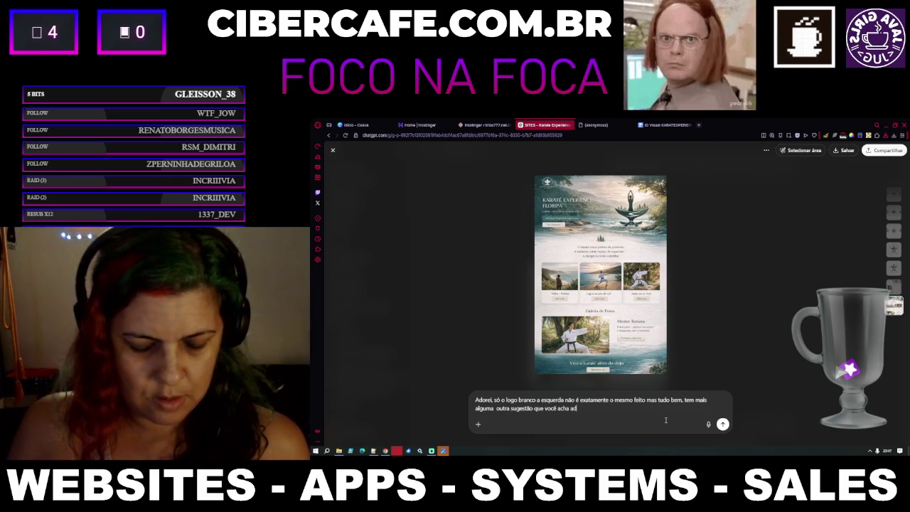
pyautogui.write('equado para')
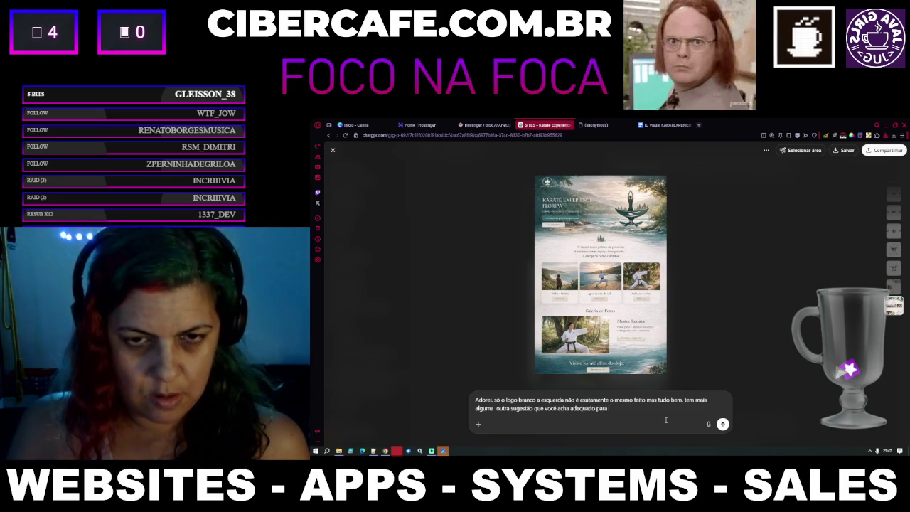
pyautogui.write('sed')
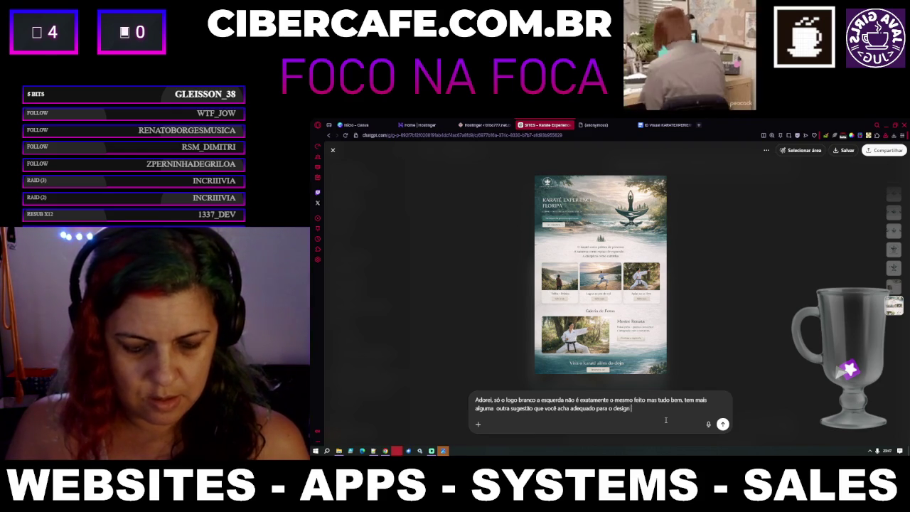
pyautogui.write(' eu n')
pyautogui.write('ão pe')
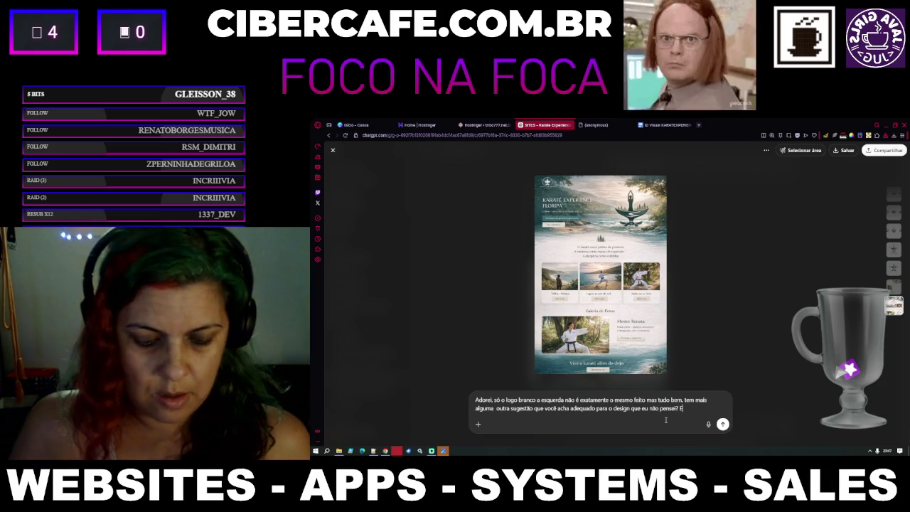
pyautogui.write('Ela disse que tem uma música')
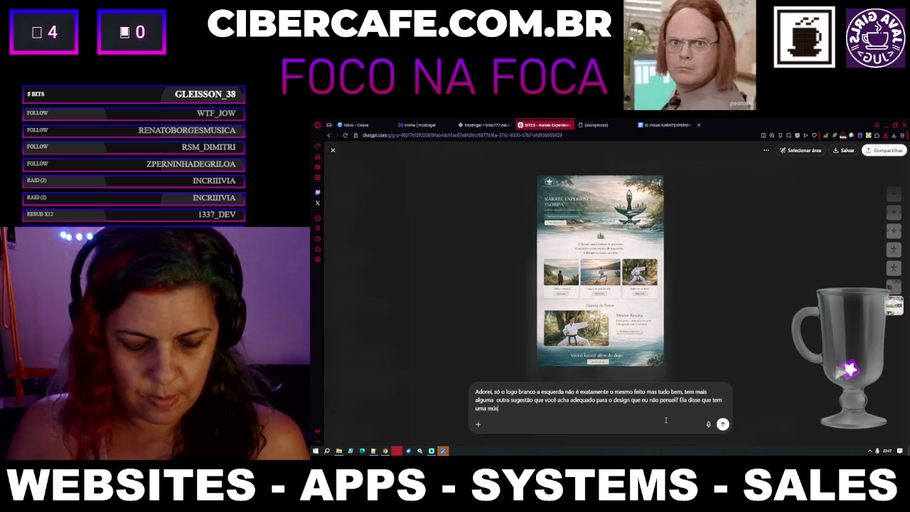
pyautogui.write(' para coloc')
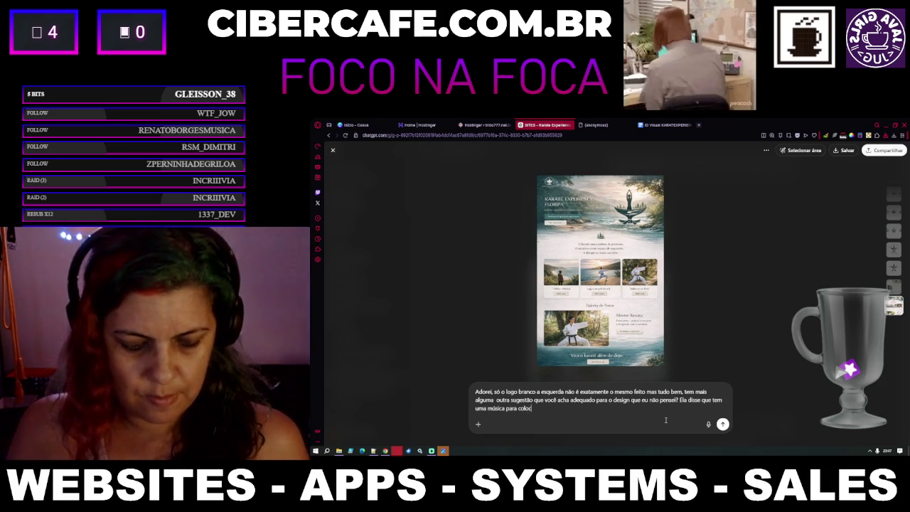
pyautogui.write('ar de fundo.')
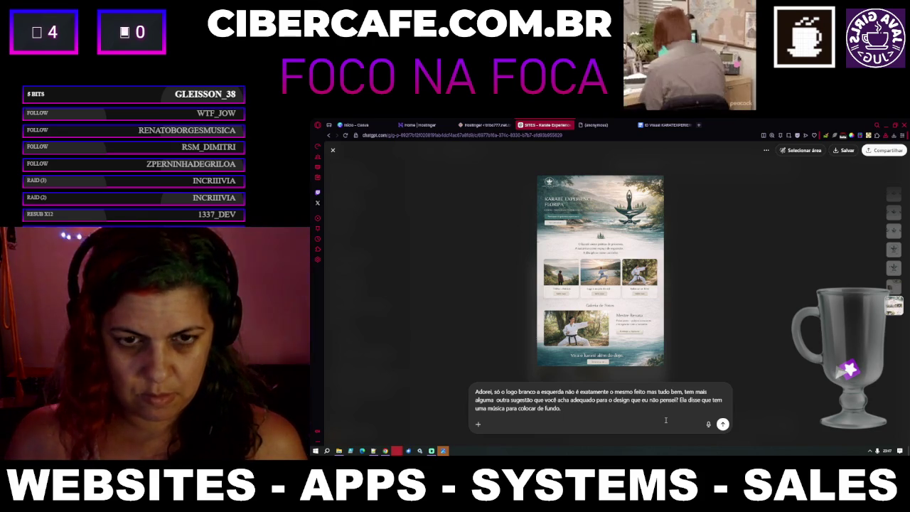
pyautogui.write('Talvez um pla')
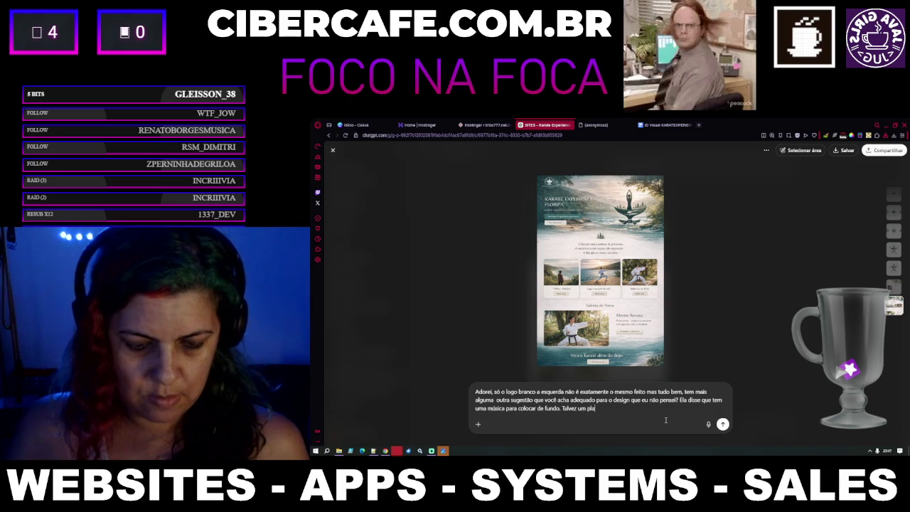
pyautogui.write('yer pra um podc')
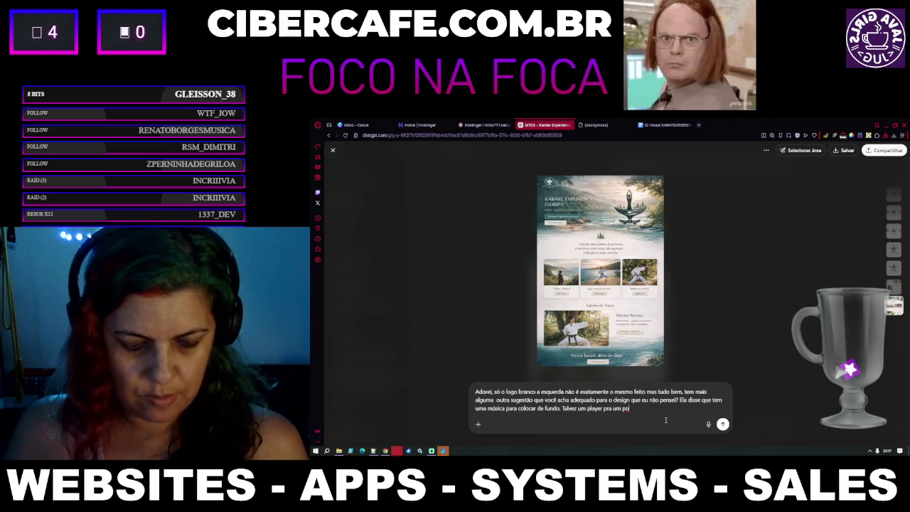
pyautogui.write('ast')
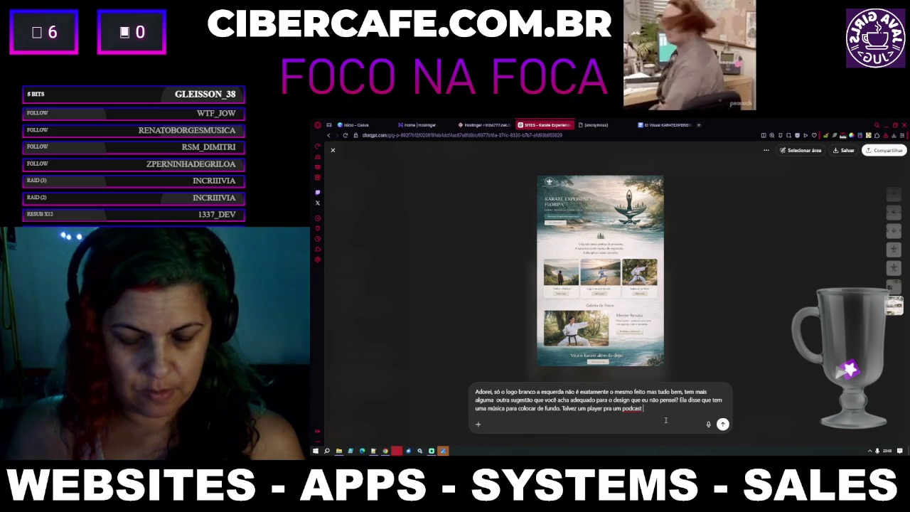
pyautogui.write('em audio ori')
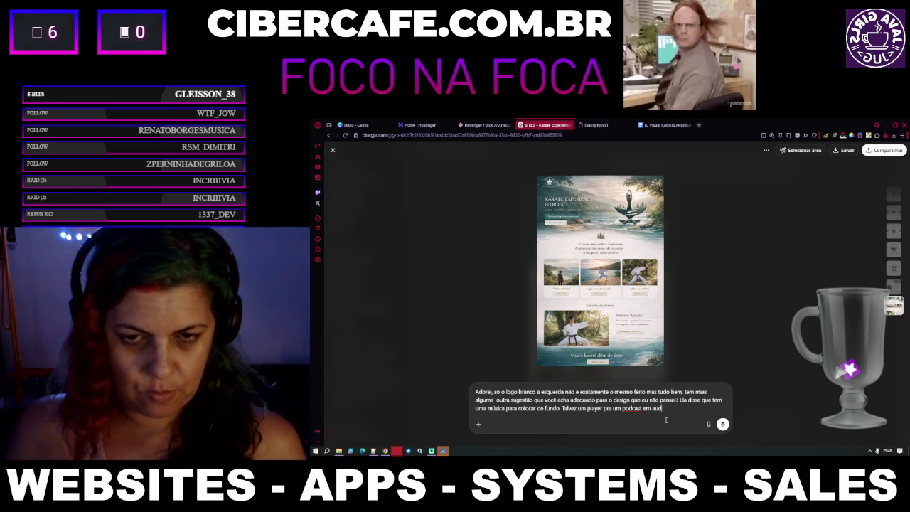
pyautogui.press('BackSpace')
pyautogui.press('BackSpace')
pyautogui.write('nline')
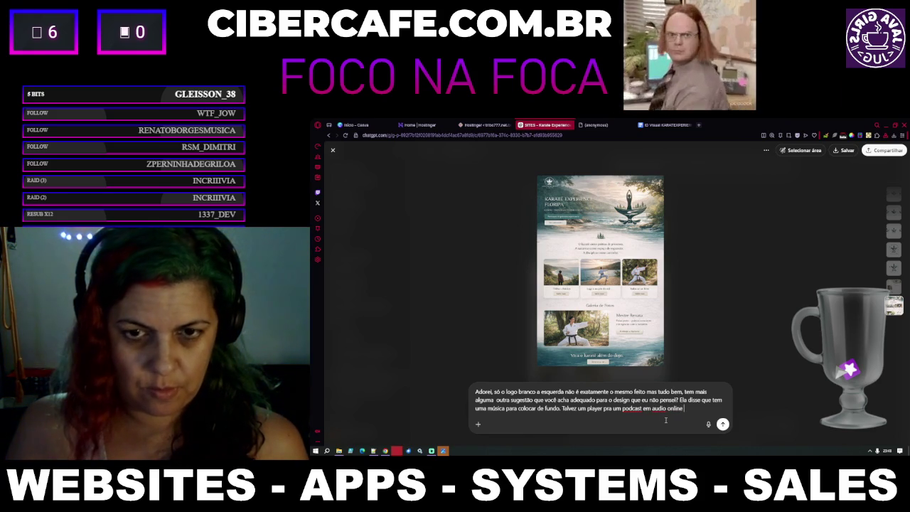
pyautogui.write(' suger')
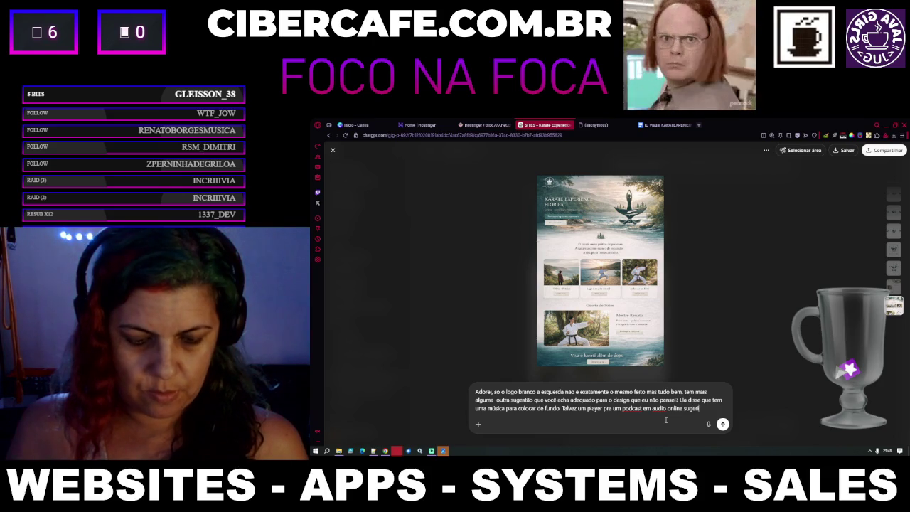
pyautogui.write('indo e  u')
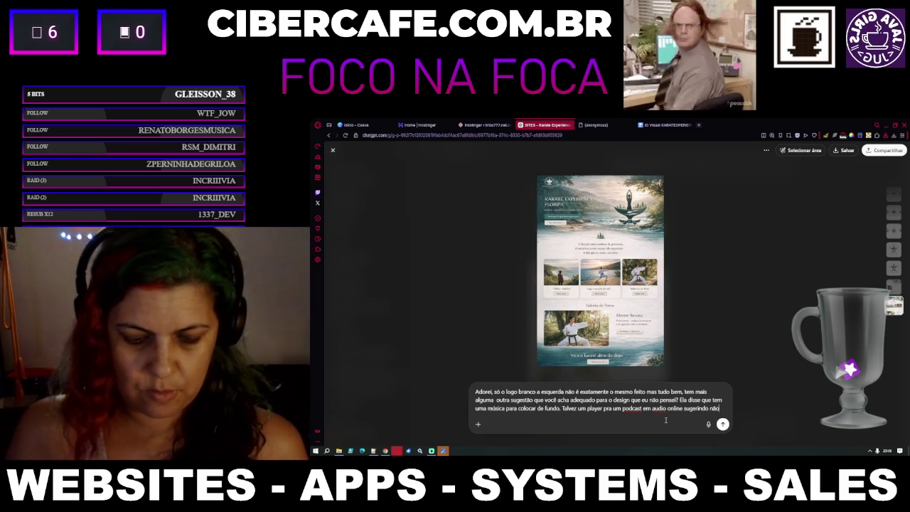
pyautogui.write('ão sei o')
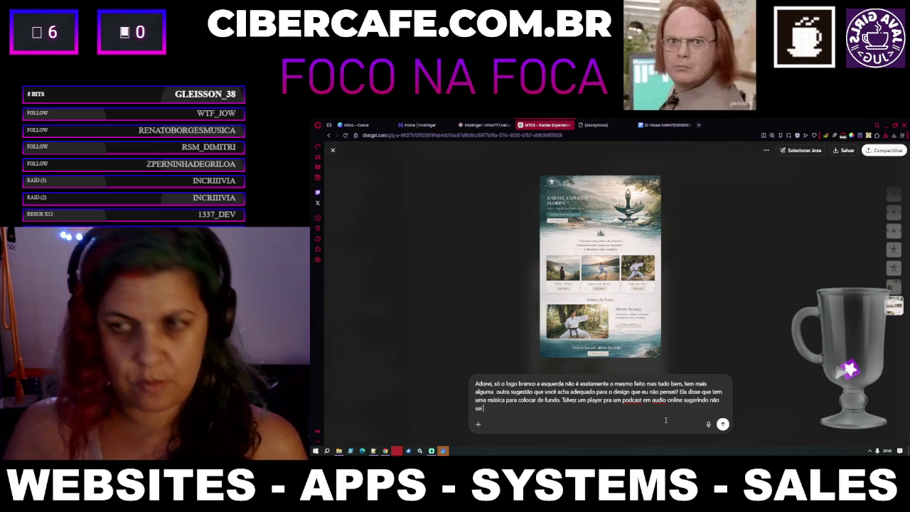
pyautogui.press('Return')
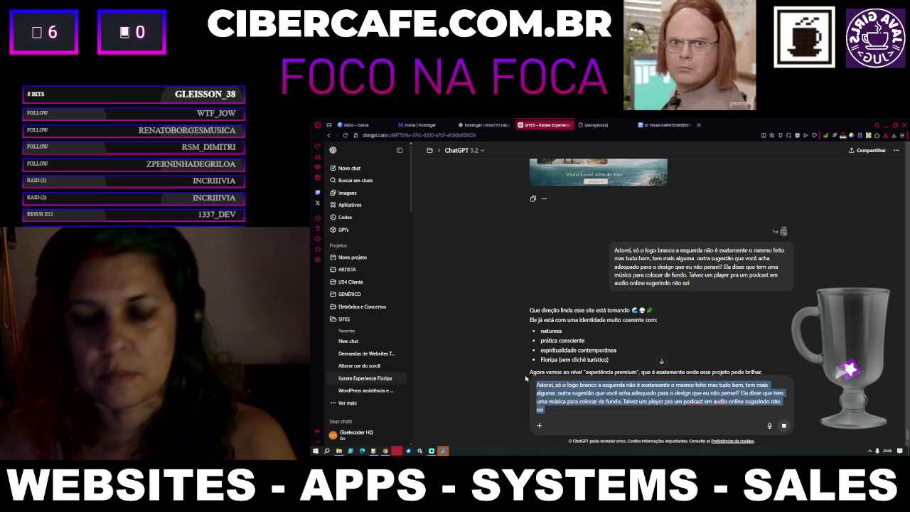
# Step: Scroll through ChatGPT's reply to read the IDEIA OURO ambient background-music player suggestion
pyautogui.scroll(-2, 685, 359)
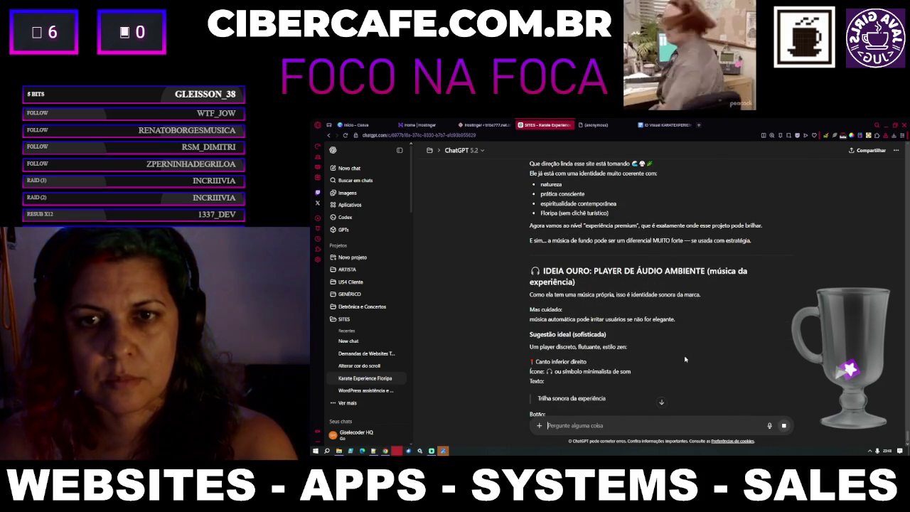
pyautogui.scroll(-3, 685, 359)
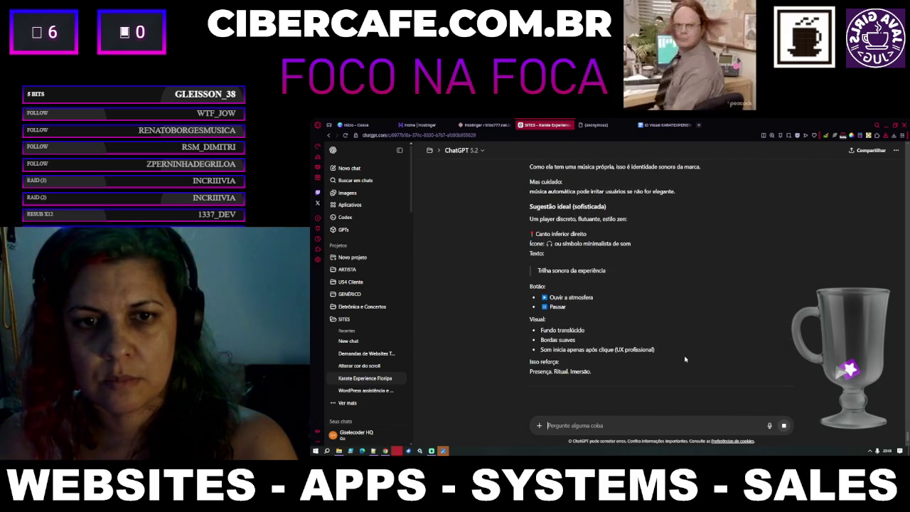
pyautogui.scroll(15, 685, 359)
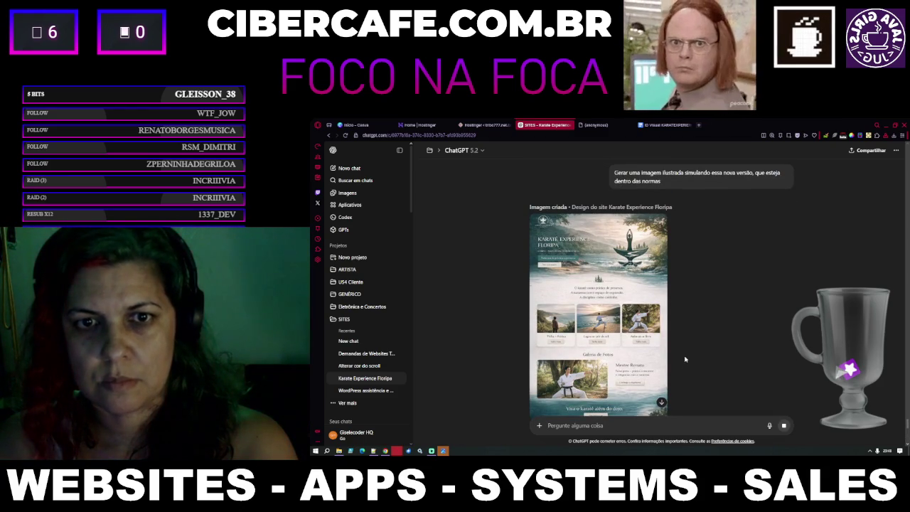
pyautogui.scroll(-1, 684, 359)
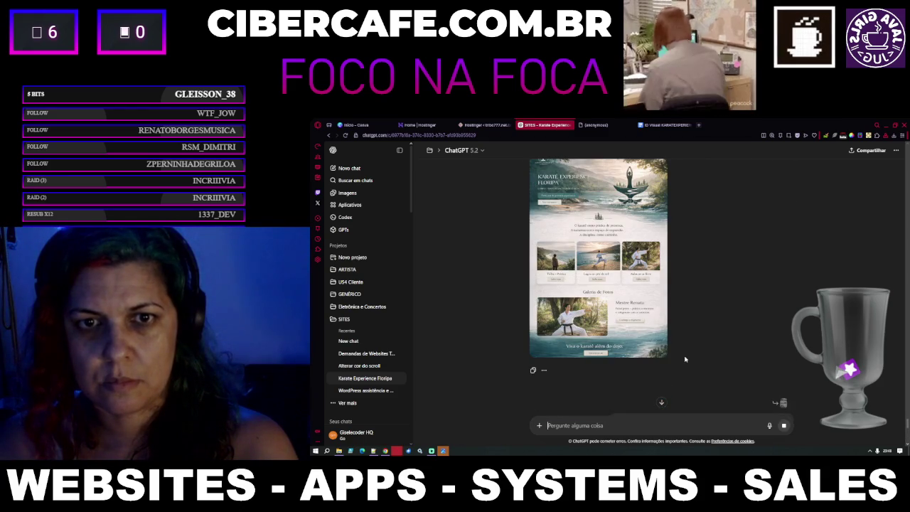
pyautogui.scroll(-2, 685, 359)
pyautogui.scroll(-2, 685, 359)
pyautogui.scroll(-1, 685, 359)
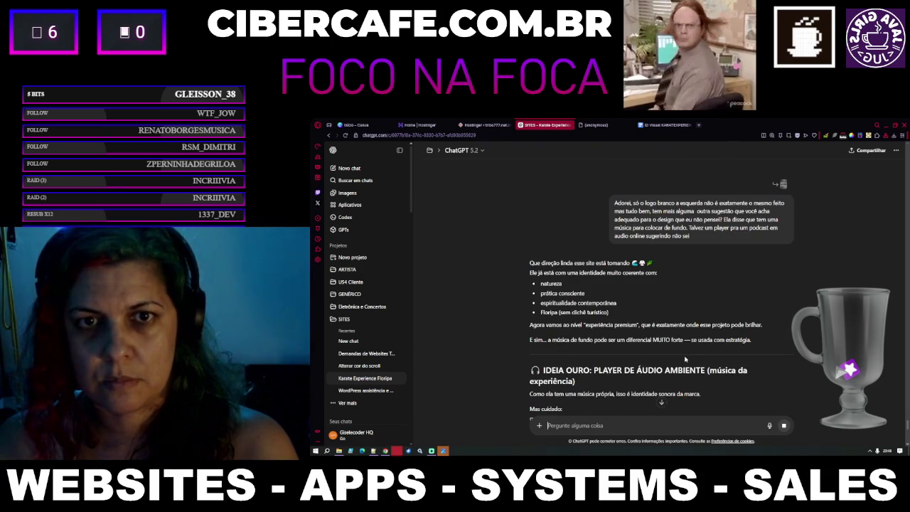
pyautogui.scroll(-8, 684, 359)
pyautogui.scroll(-10, 685, 359)
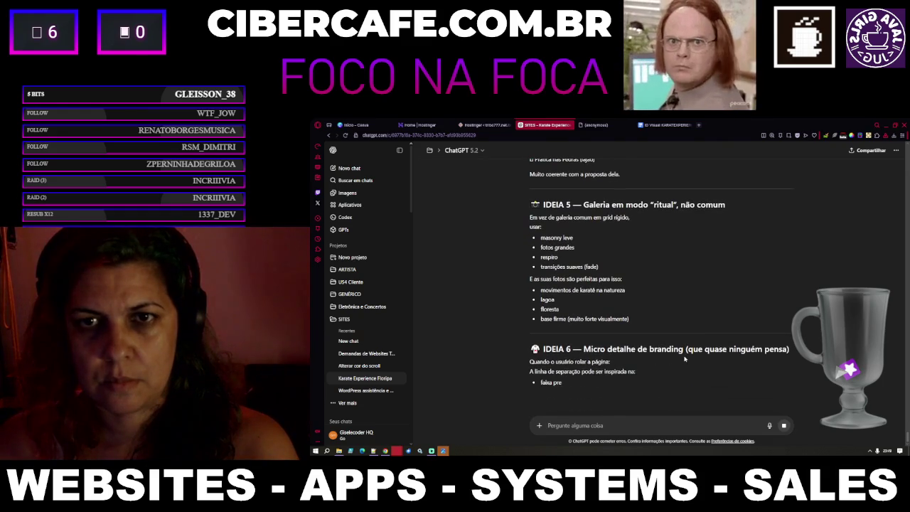
pyautogui.scroll(-1, 685, 360)
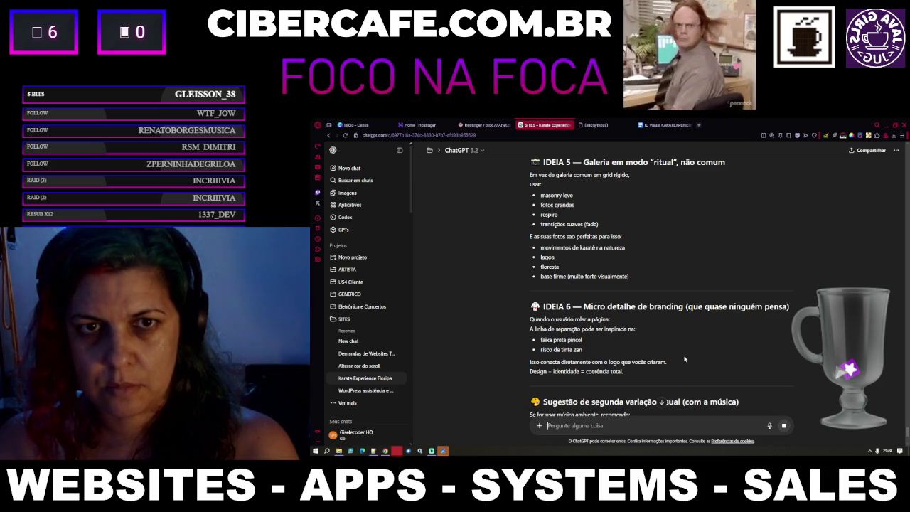
pyautogui.scroll(3, 610, 261)
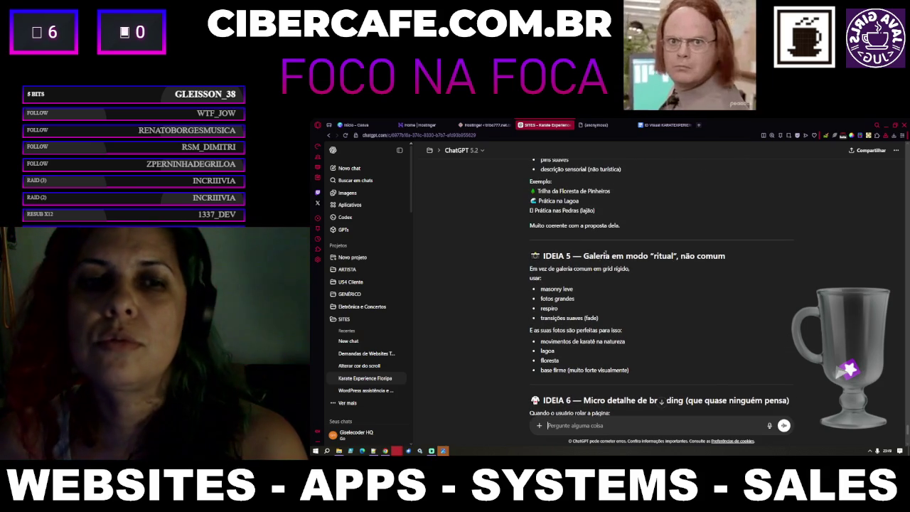
pyautogui.scroll(3, 606, 255)
pyautogui.scroll(1, 606, 253)
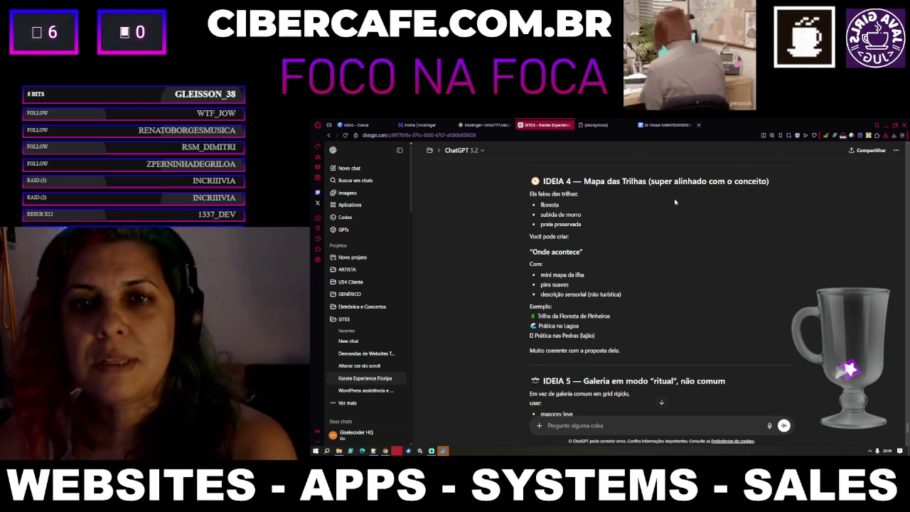
pyautogui.scroll(5, 668, 198)
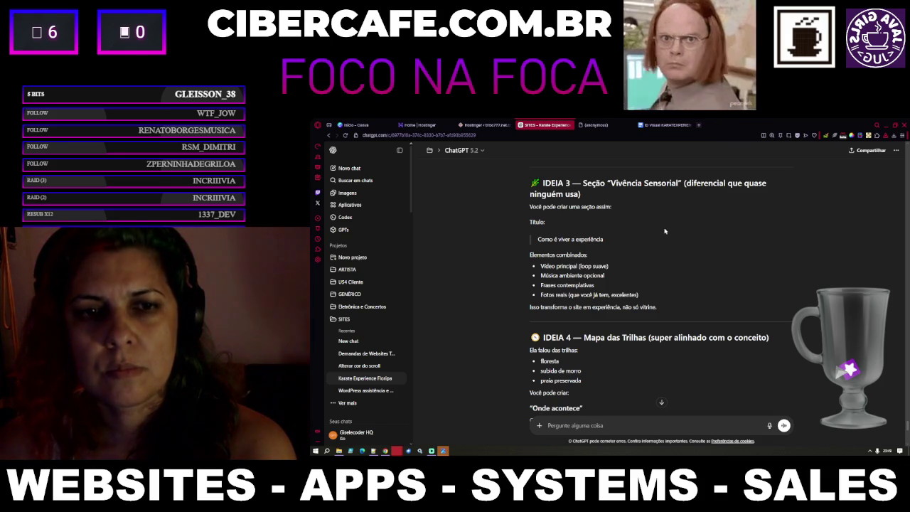
pyautogui.scroll(3, 664, 231)
pyautogui.scroll(-5, 662, 229)
pyautogui.scroll(-5, 662, 231)
pyautogui.scroll(3, 662, 229)
pyautogui.scroll(12, 662, 229)
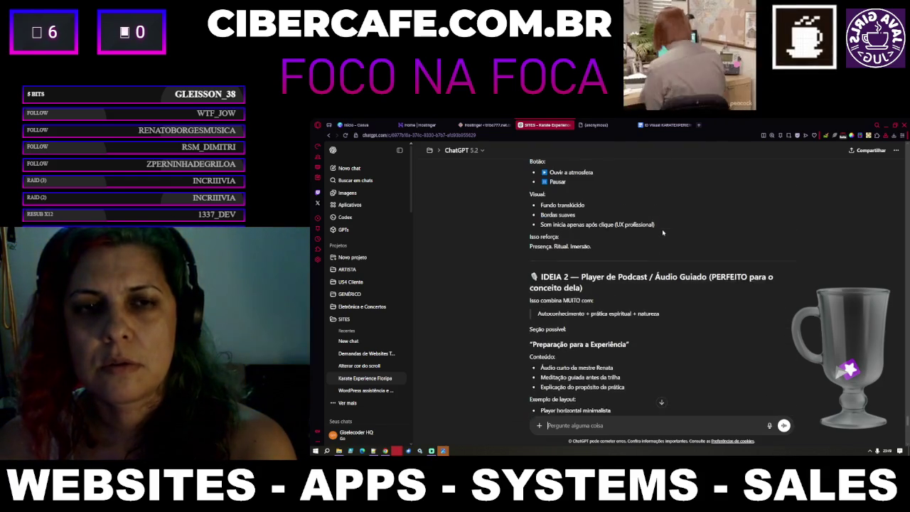
pyautogui.scroll(1, 662, 229)
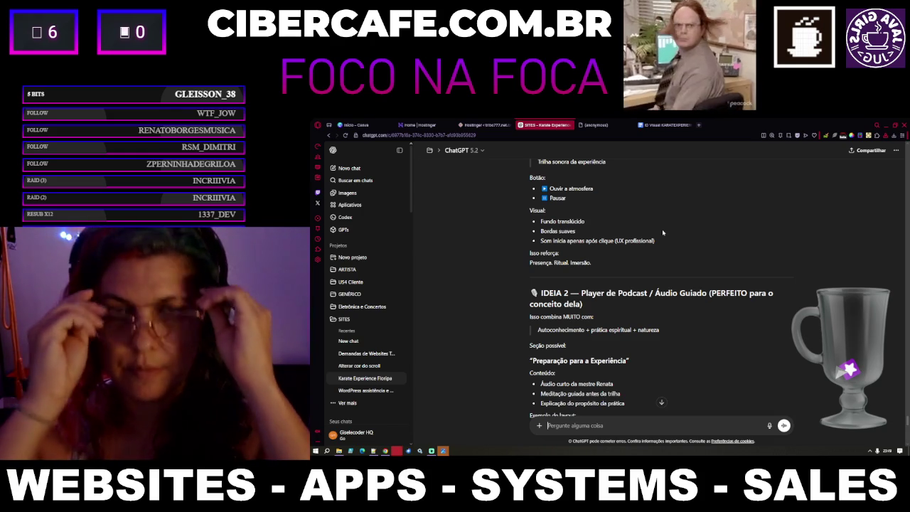
pyautogui.scroll(5, 672, 335)
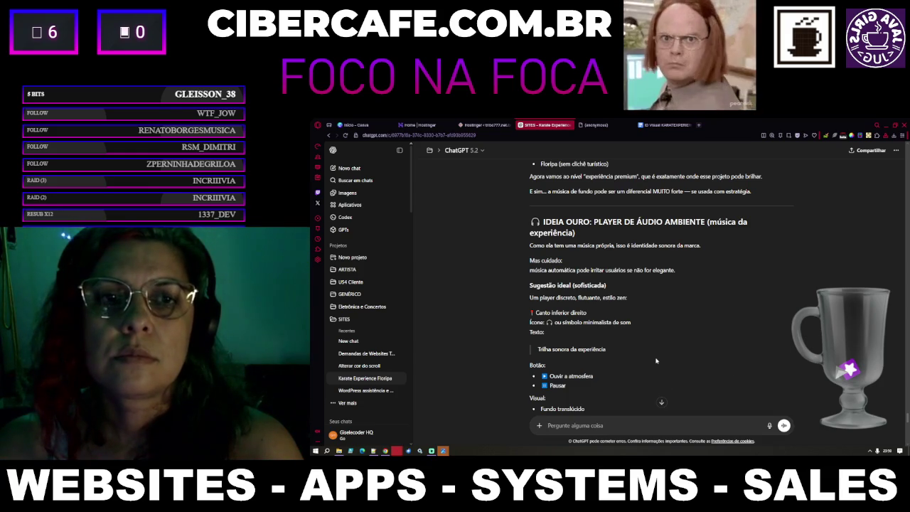
pyautogui.scroll(-5, 656, 362)
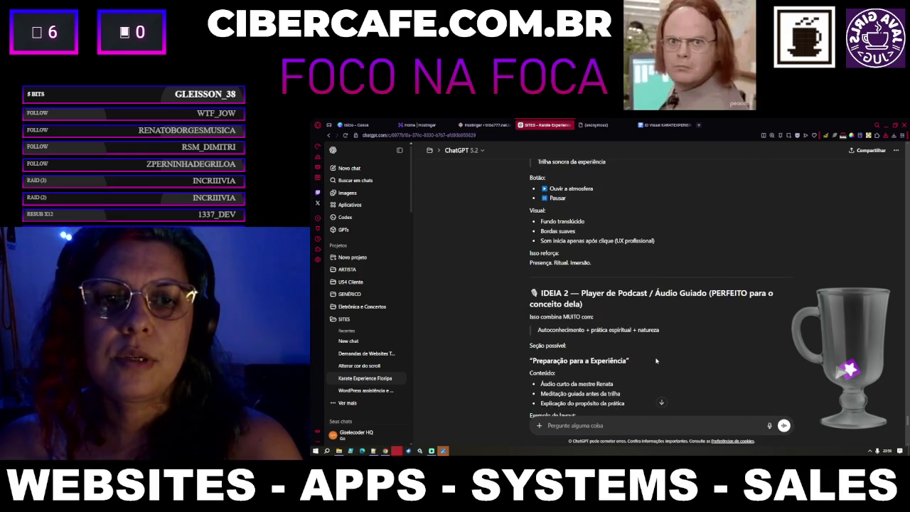
pyautogui.scroll(-4, 656, 361)
pyautogui.scroll(-5, 656, 361)
pyautogui.scroll(-5, 656, 362)
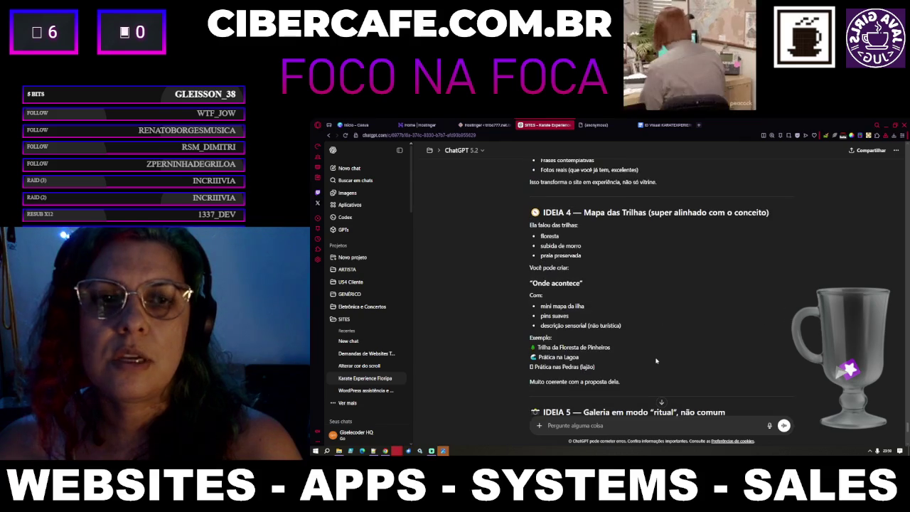
pyautogui.scroll(-5, 657, 361)
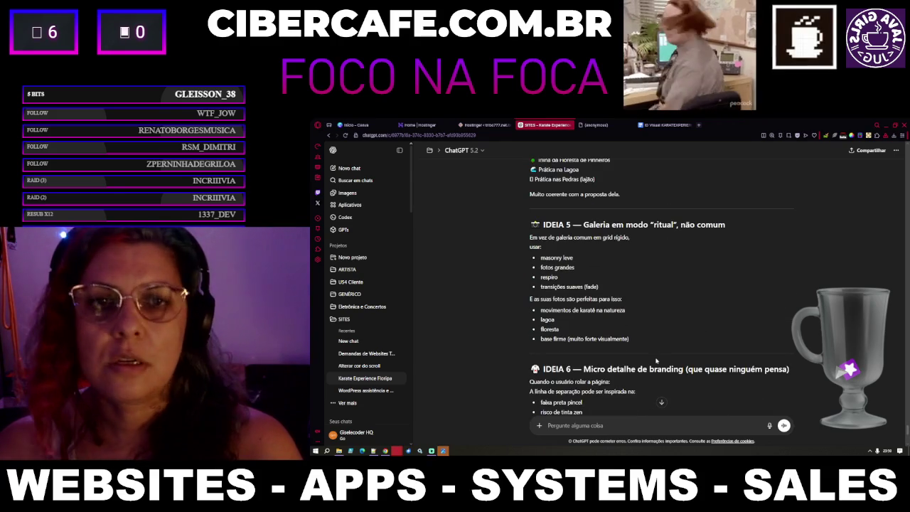
pyautogui.scroll(-3, 656, 362)
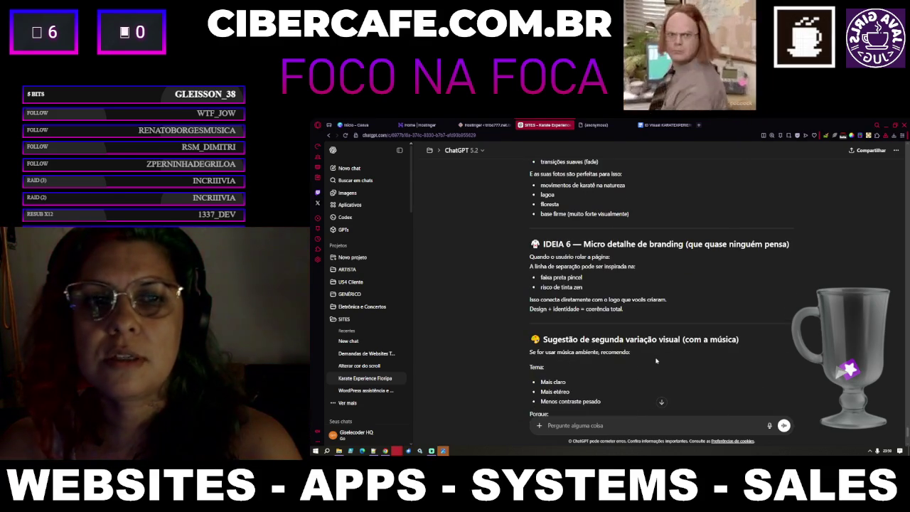
pyautogui.scroll(-3, 657, 361)
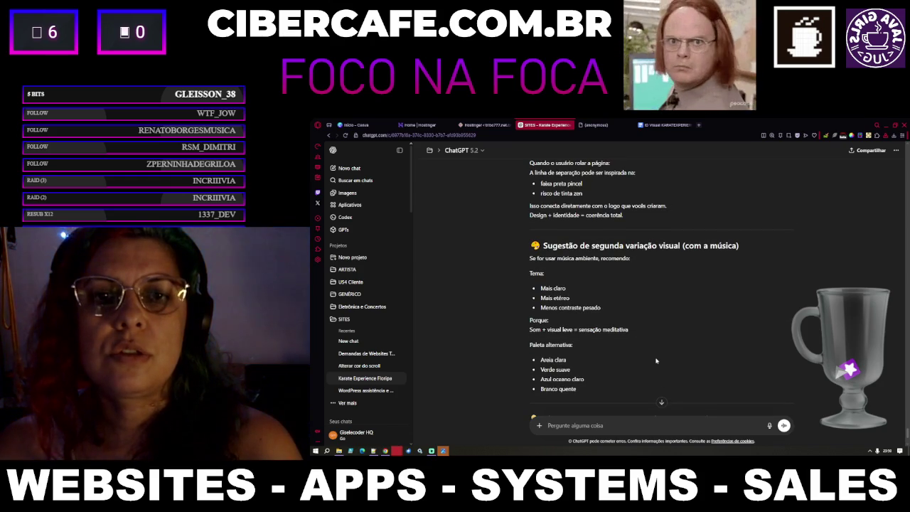
pyautogui.scroll(-6, 657, 361)
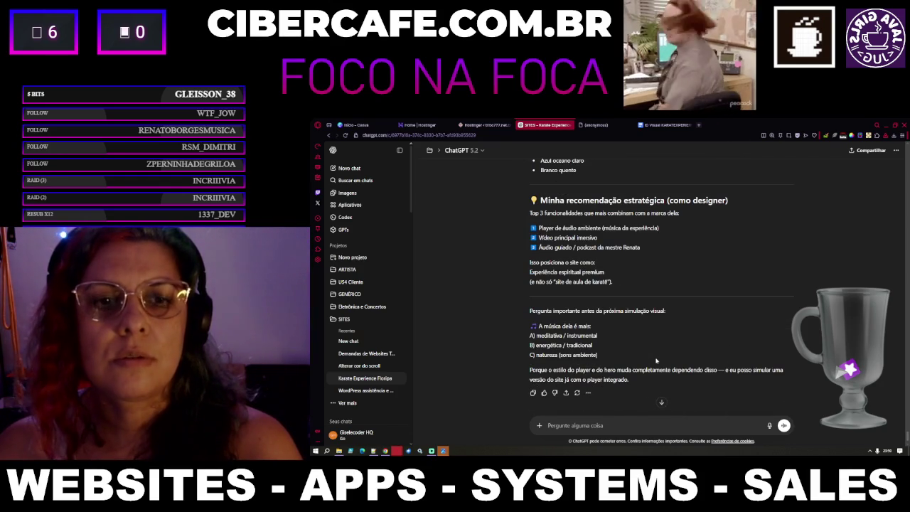
# Step: Review the suggestions and begin a message: 'adorei todas as ideias, teria como desenhar'
pyautogui.scroll(1, 657, 362)
pyautogui.scroll(3, 651, 371)
pyautogui.scroll(10, 650, 371)
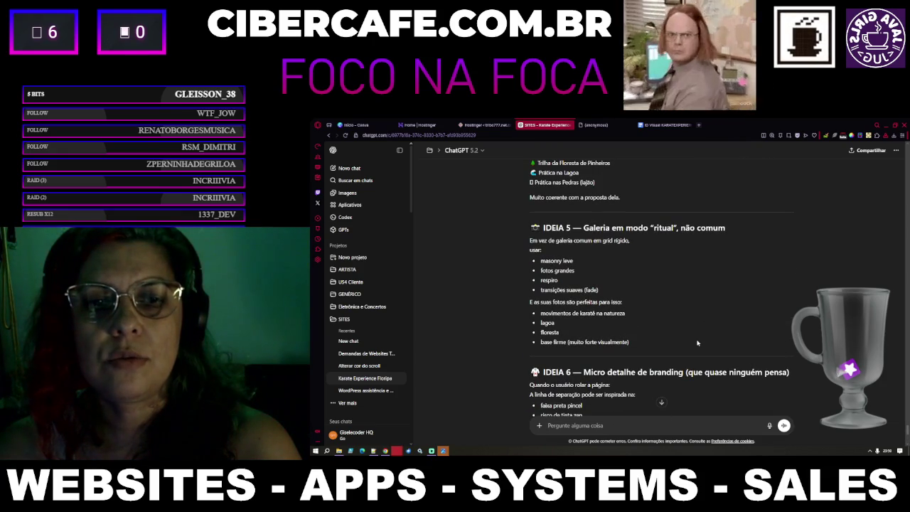
pyautogui.scroll(3, 696, 342)
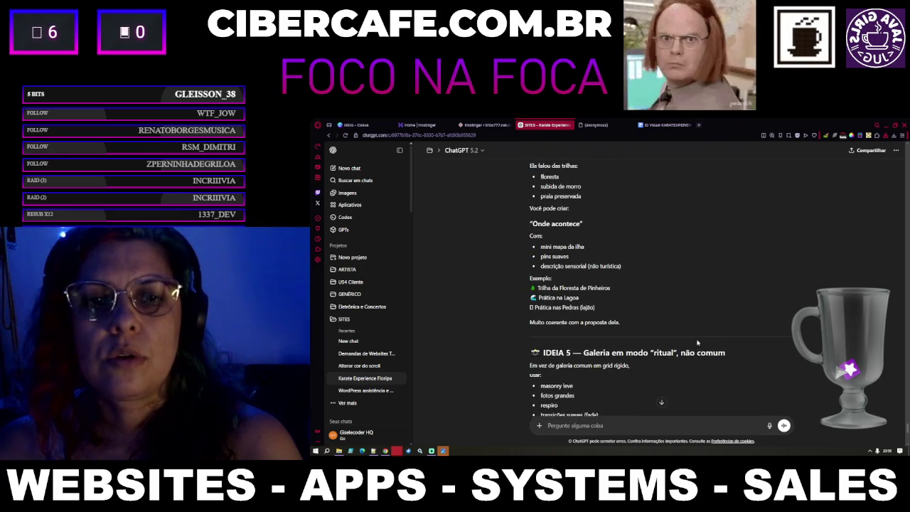
pyautogui.scroll(5, 696, 343)
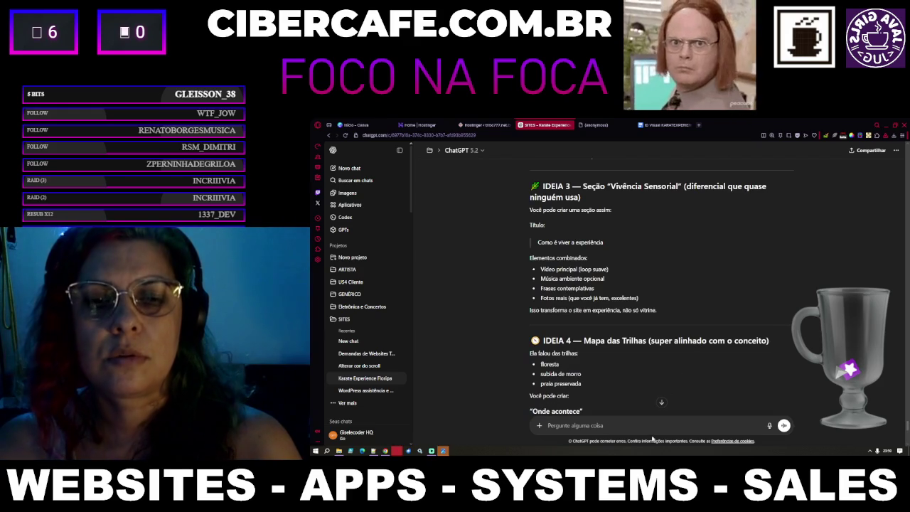
pyautogui.write('ad')
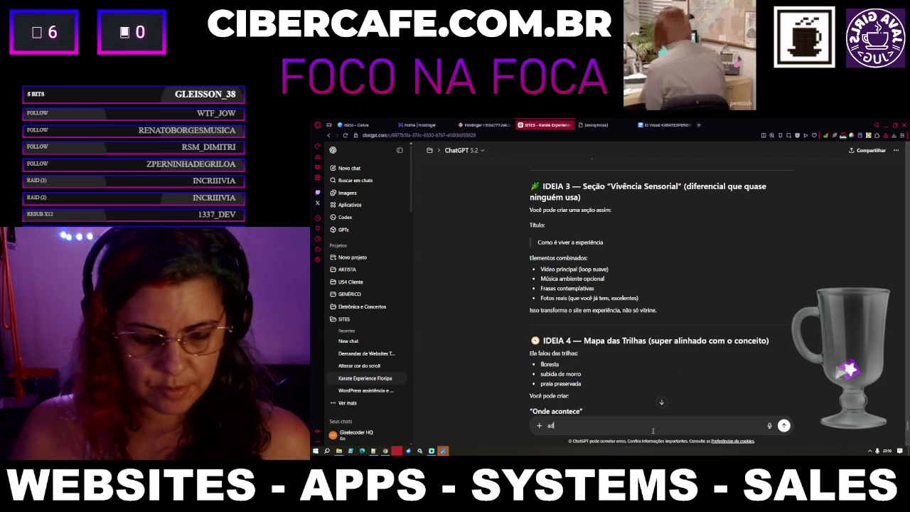
pyautogui.write('orei a i')
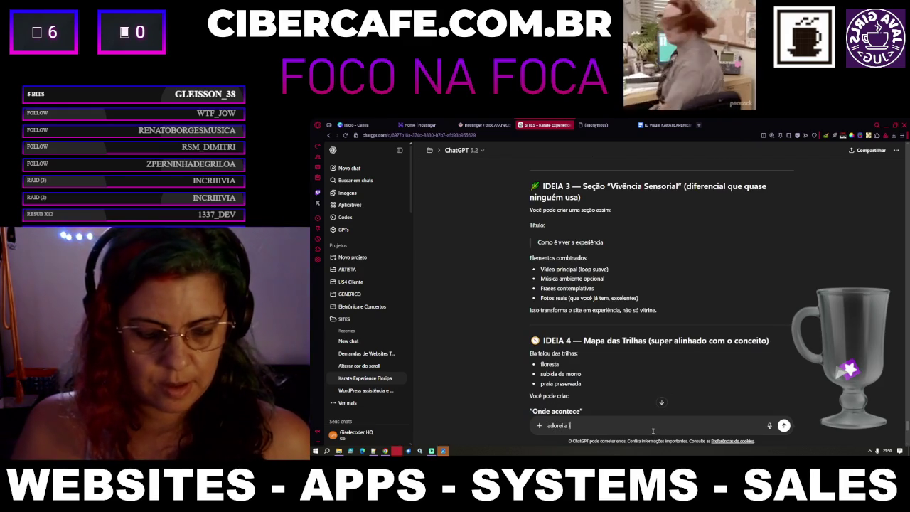
pyautogui.press('BackSpace')
pyautogui.press('BackSpace')
pyautogui.write('todas as ideia')
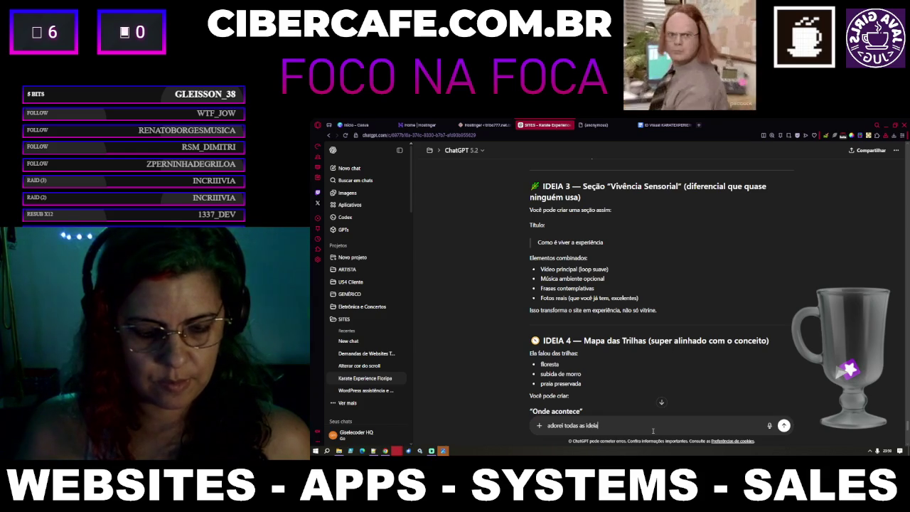
pyautogui.write('sn teria co')
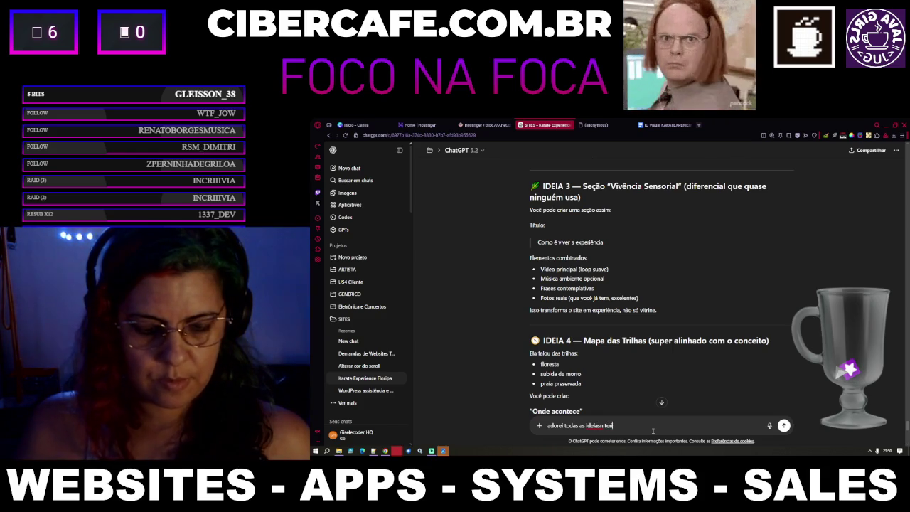
pyautogui.write('mo des')
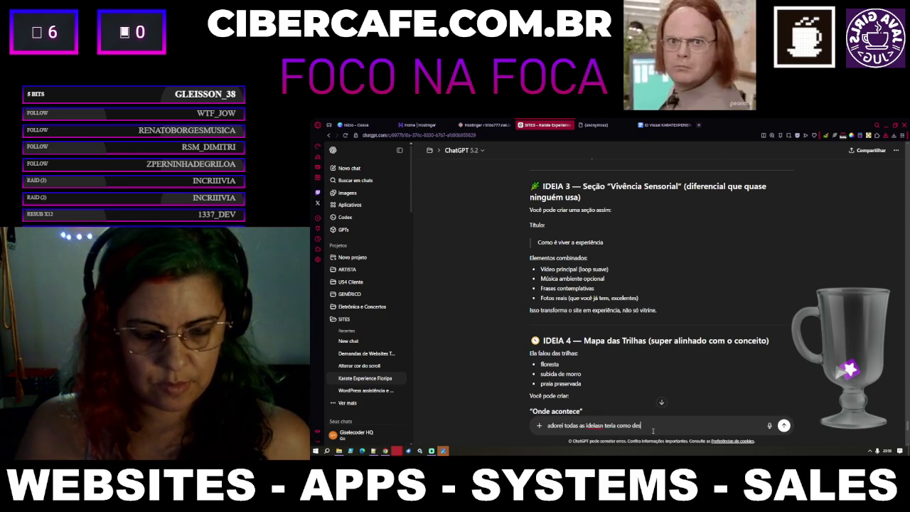
pyautogui.write('enhar um')
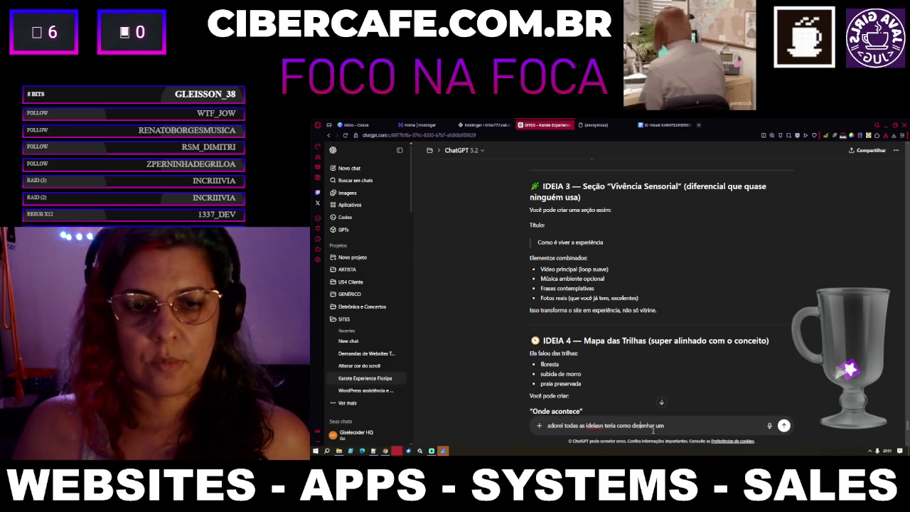
# Step: Fix the typos and list the ideas for a new design: player, map, vivência sensorial
pyautogui.press('BackSpace')
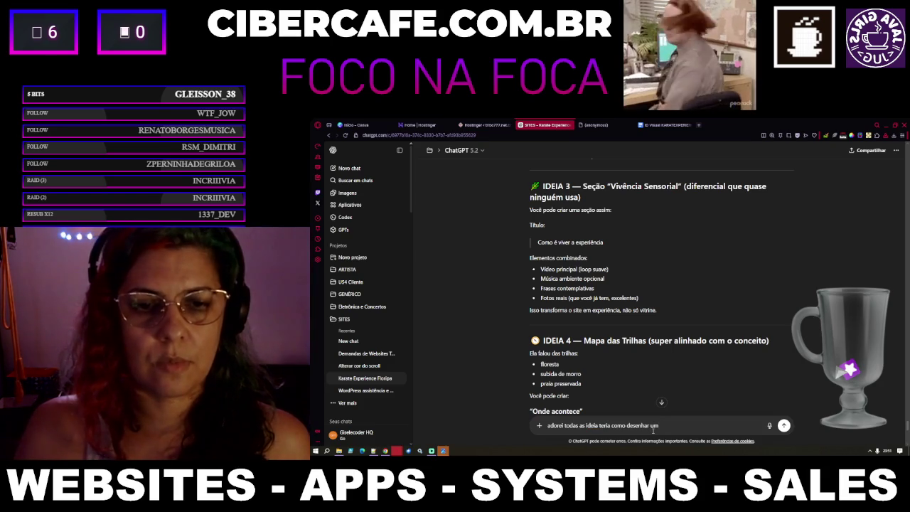
pyautogui.press('Delete')
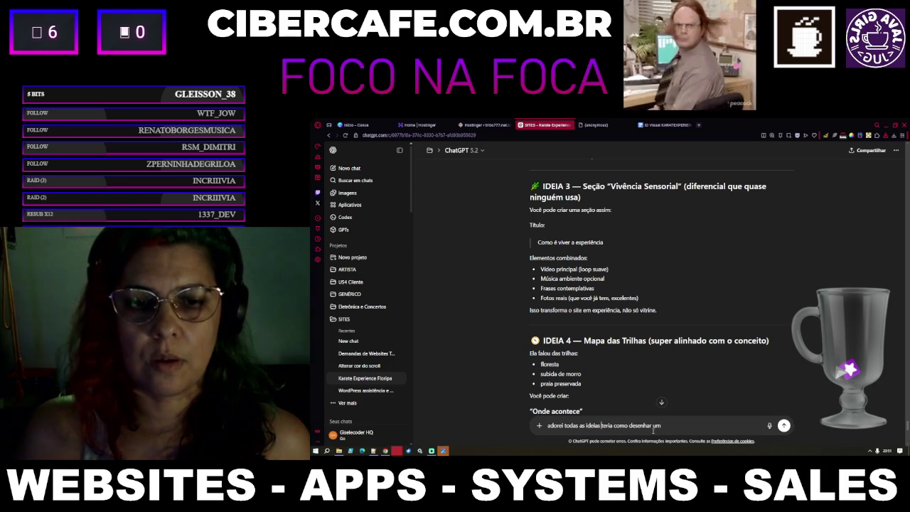
pyautogui.write('c')
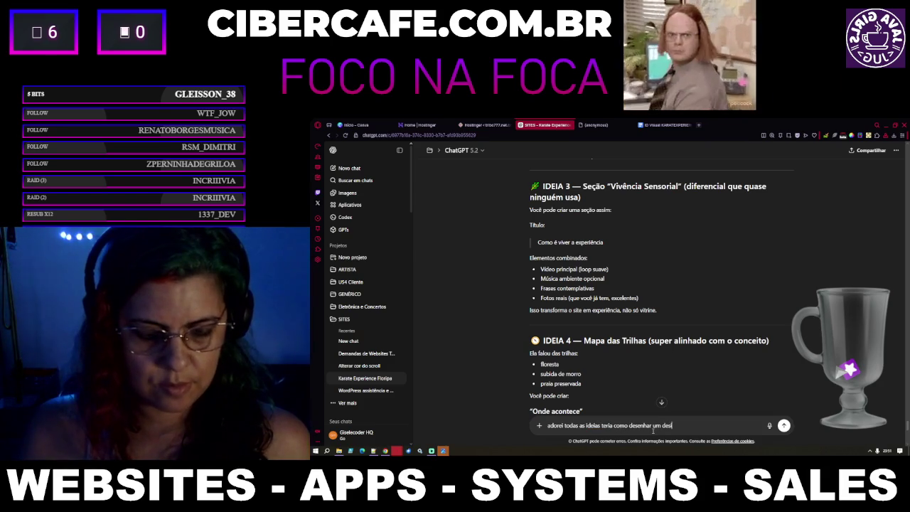
pyautogui.write('ign novo de su')
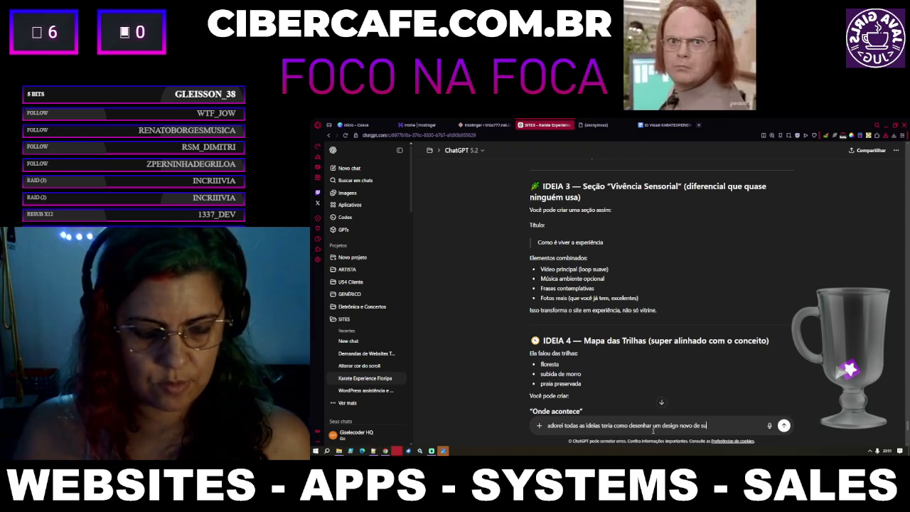
pyautogui.write('gestão com todas ess')
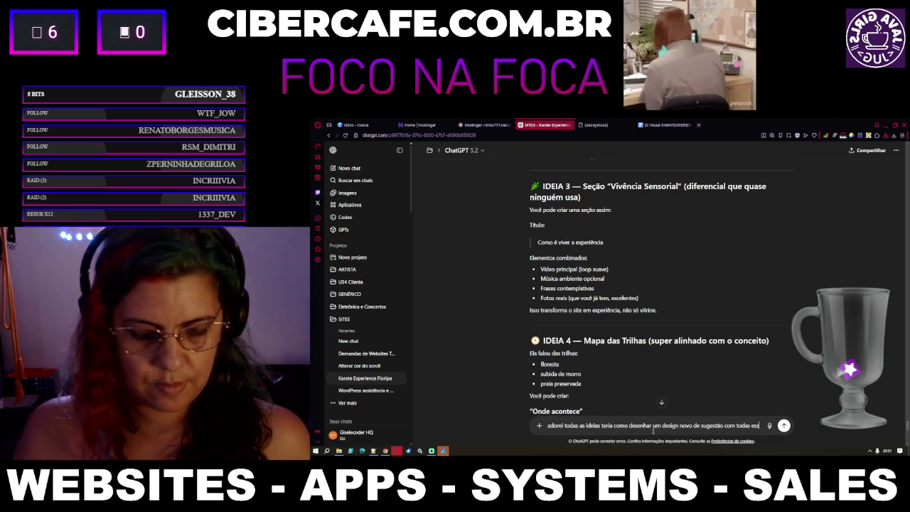
pyautogui.write('as ideias?')
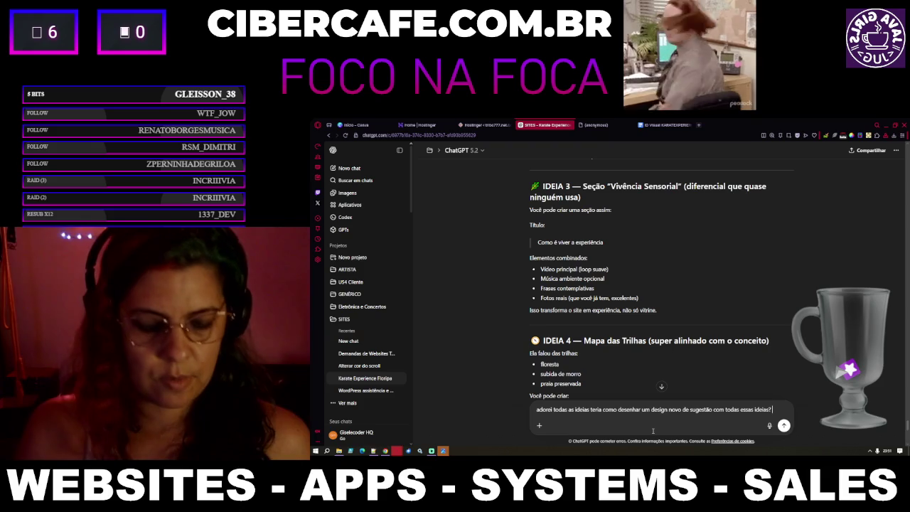
pyautogui.write(' a do player, mapa, galeria')
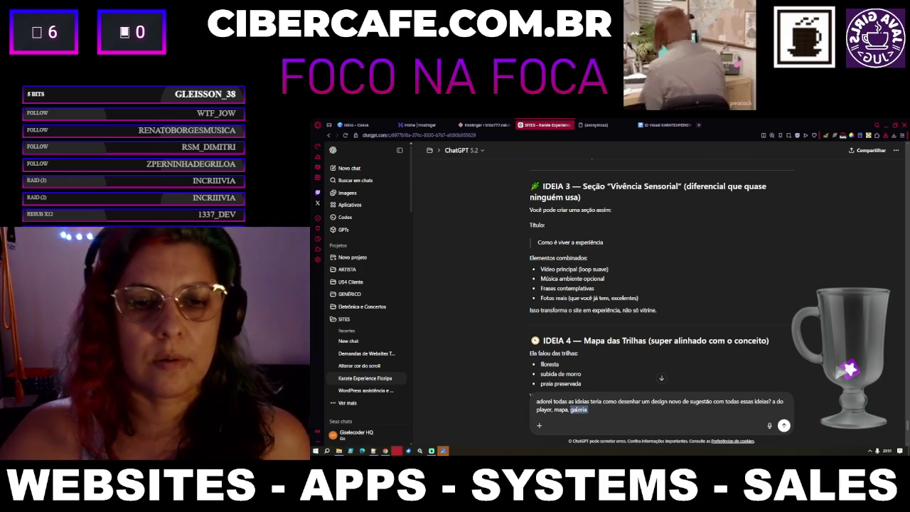
pyautogui.write('vivência seno')
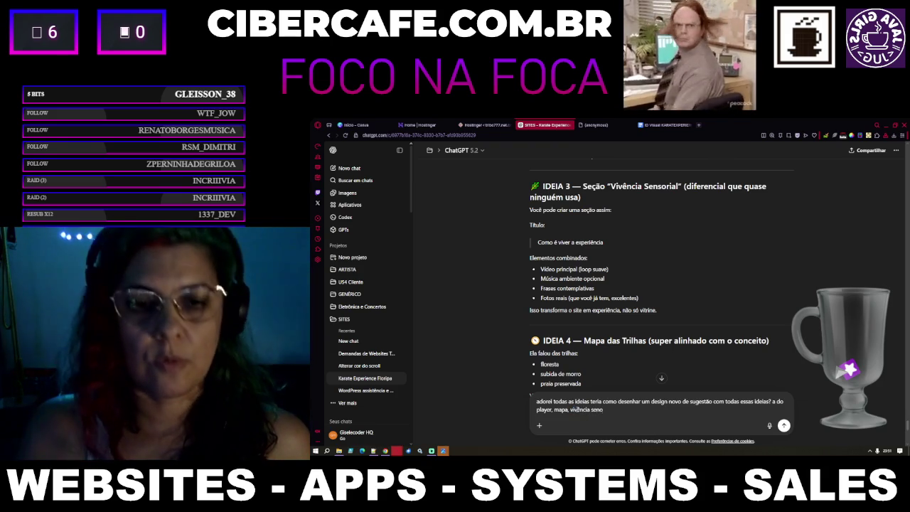
pyautogui.write('soria')
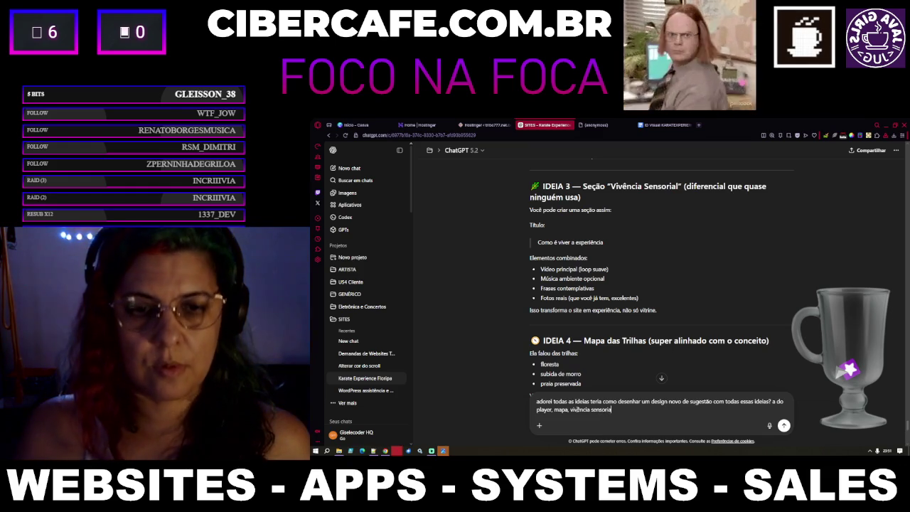
pyautogui.write('l, galeria')
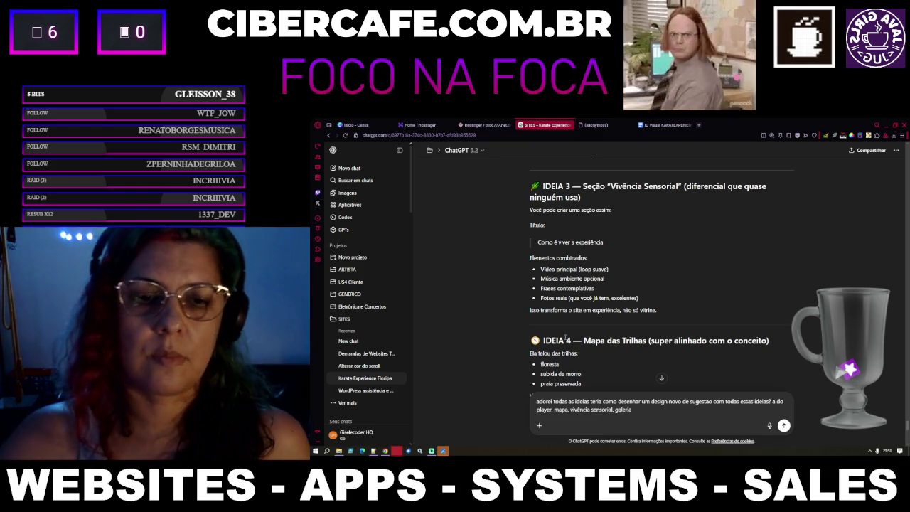
pyautogui.scroll(-2, 570, 323)
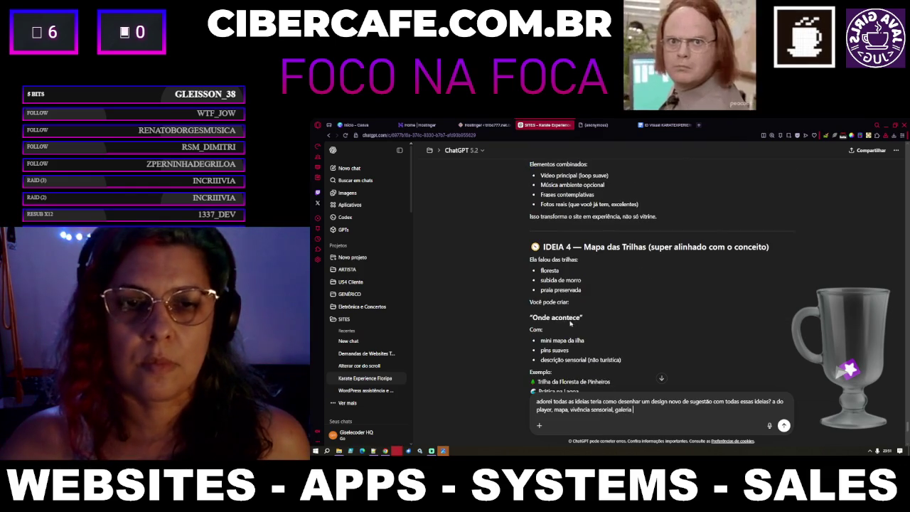
# Step: Add the gallery idea, changing 'galeria modo ritual' to 'galeria ritualística'
pyautogui.scroll(-4, 570, 321)
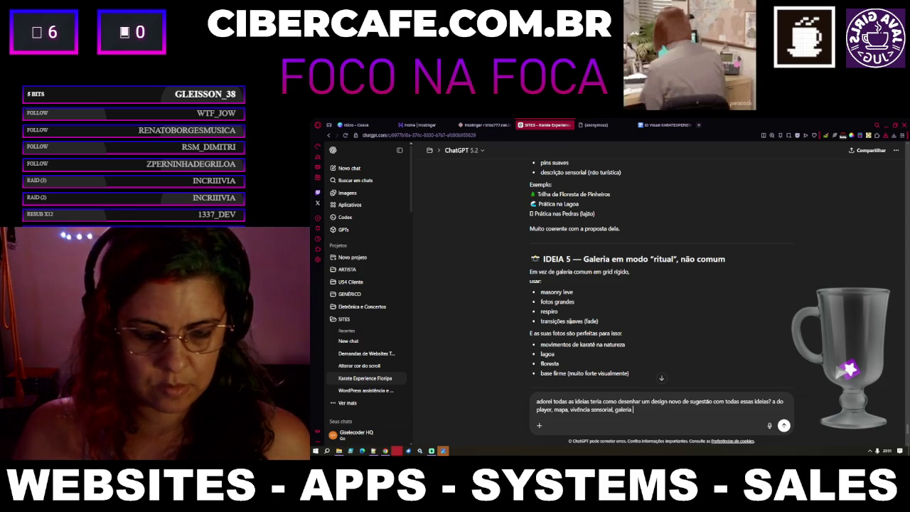
pyautogui.write('d')
pyautogui.press('BackSpace')
pyautogui.write('modo ')
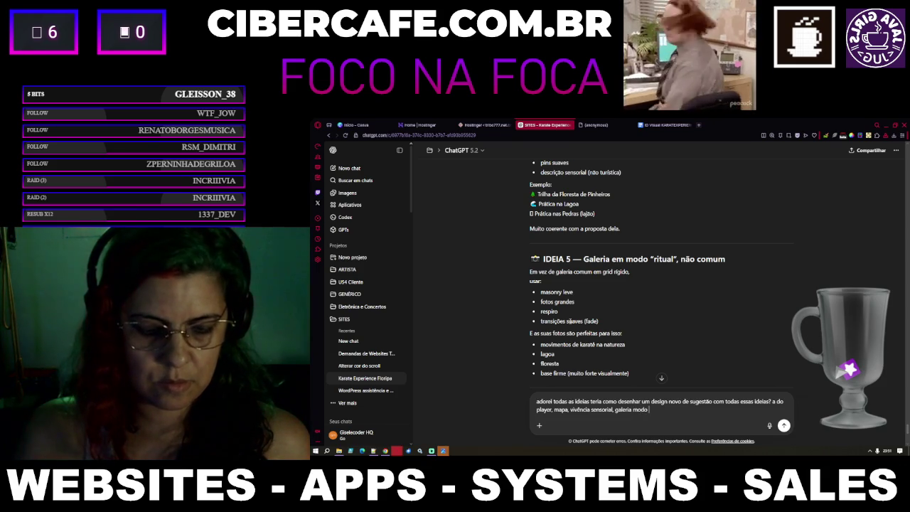
pyautogui.write('ritual')
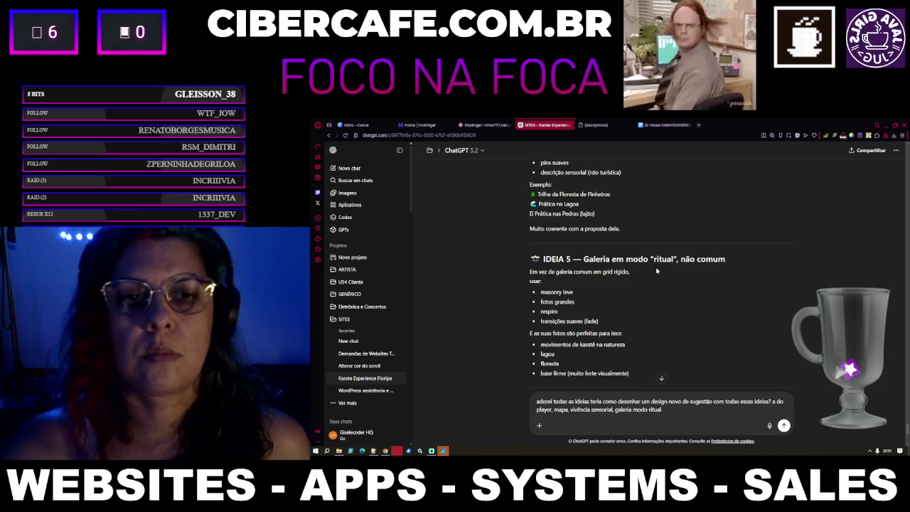
pyautogui.scroll(-2, 657, 275)
pyautogui.scroll(-2, 656, 275)
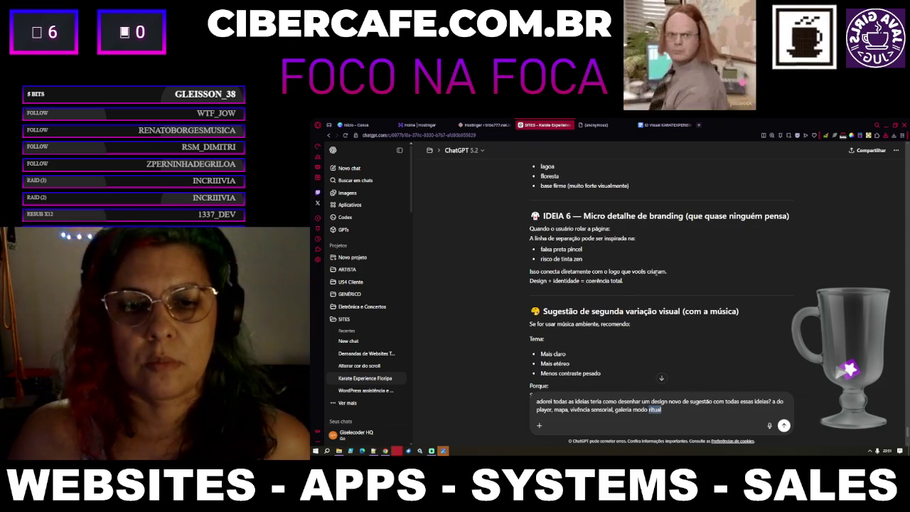
pyautogui.hotkey('ctrl', 'shift', 'Left')
pyautogui.hotkey('ctrl', 'shift', 'Left')
pyautogui.press('BackSpace')
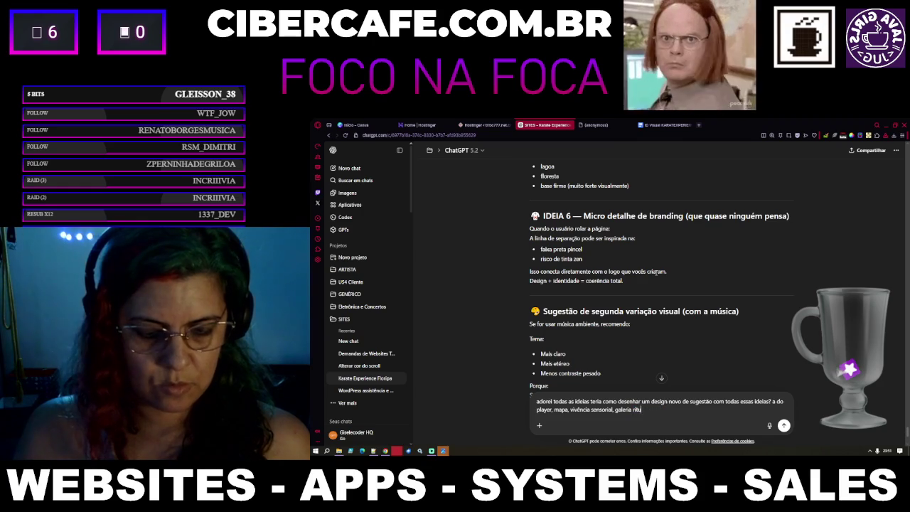
pyautogui.write('alística')
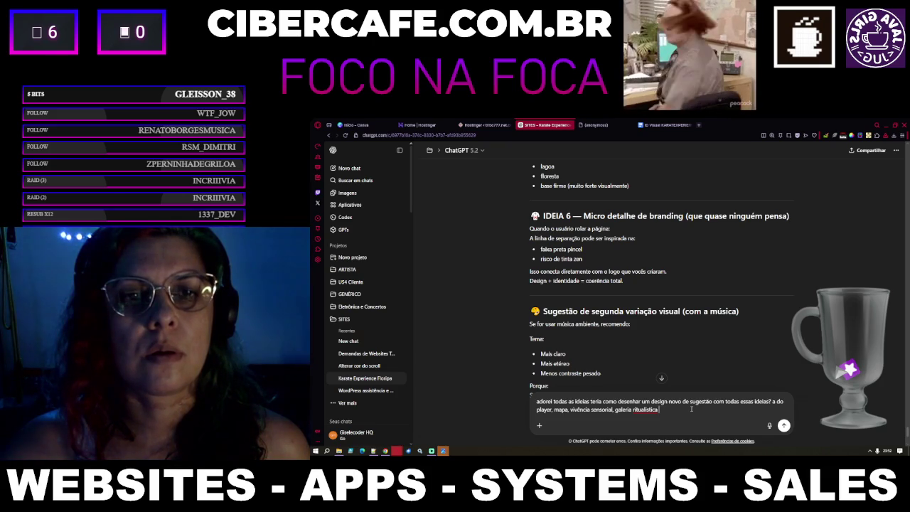
# Step: Append 'e do micro detalhe de branding' and send the combined-design request
pyautogui.write('e do ')
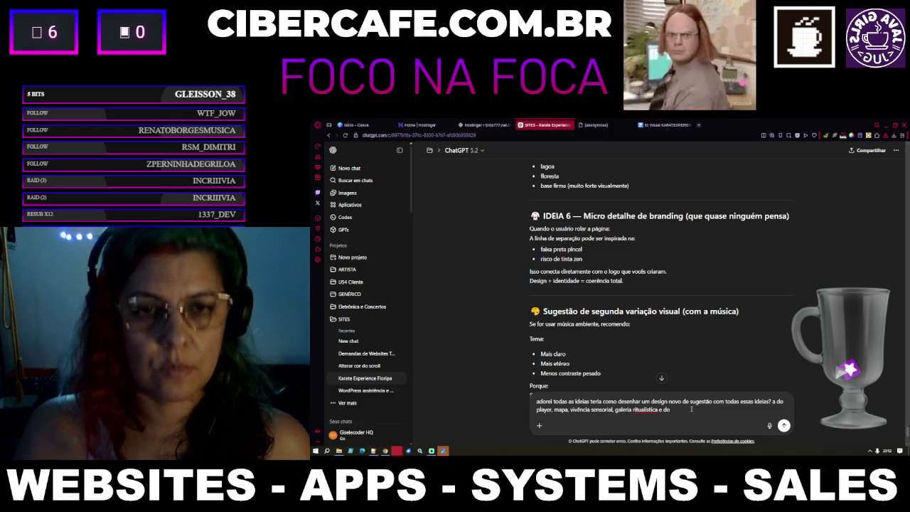
pyautogui.write('mic')
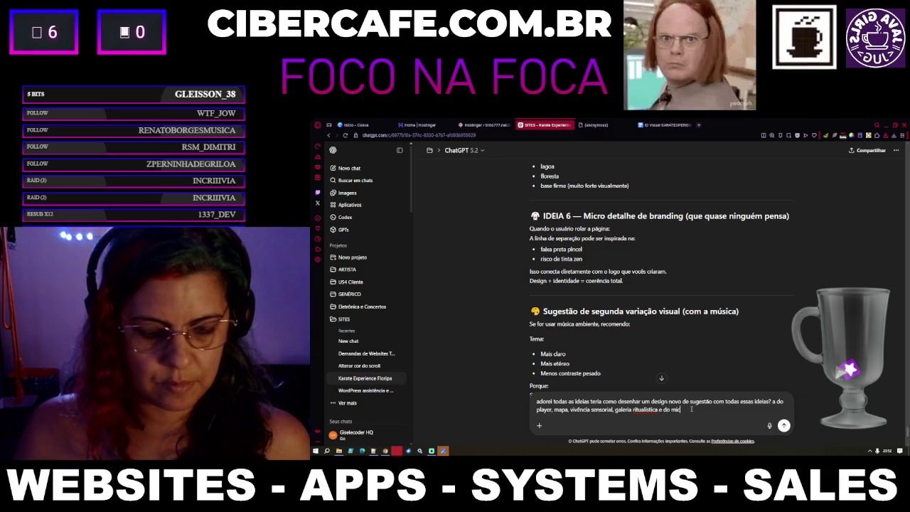
pyautogui.write('ro detalhe')
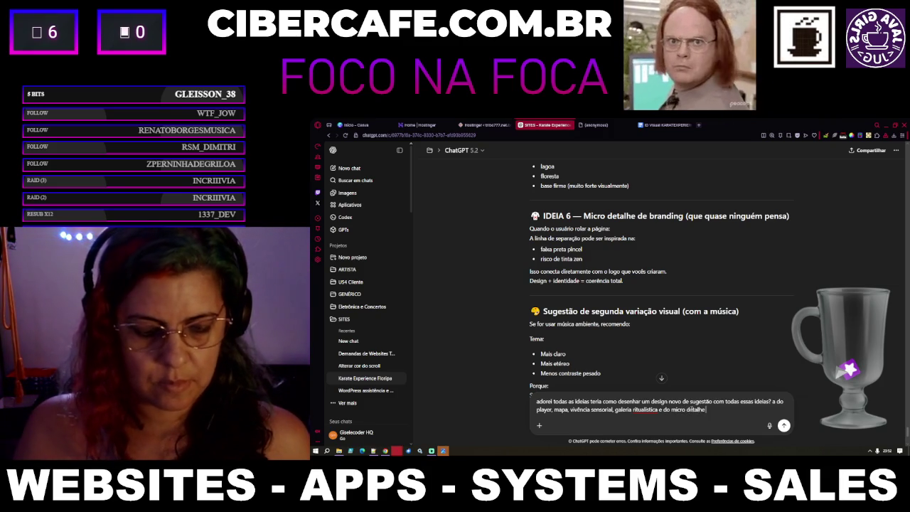
pyautogui.write(' de branding')
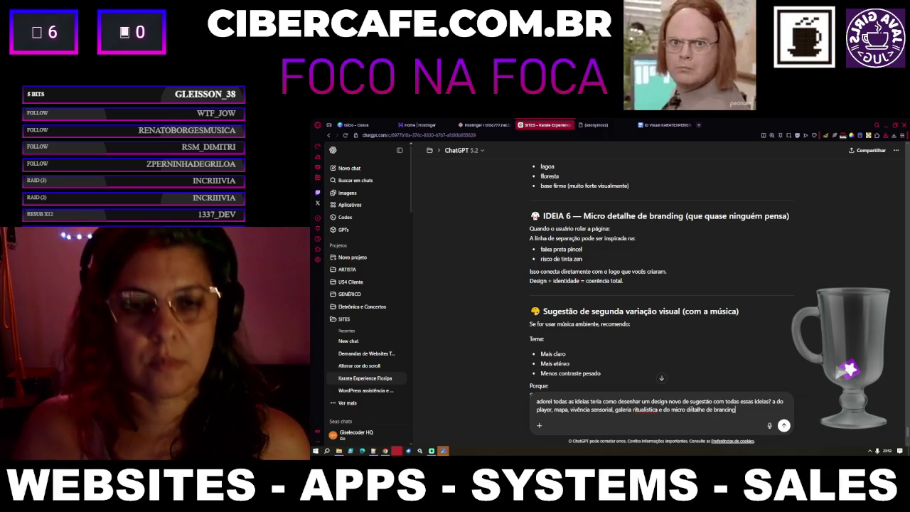
pyautogui.scroll(-2, 748, 346)
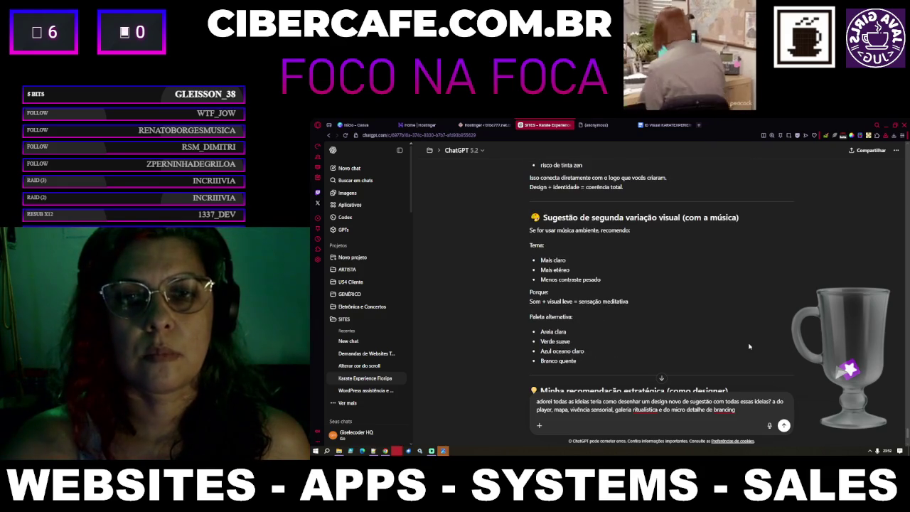
pyautogui.scroll(-1, 749, 346)
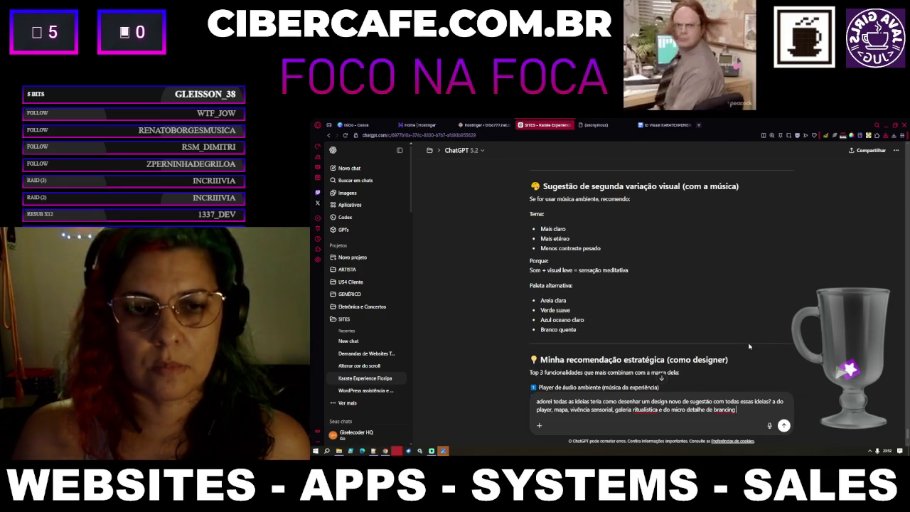
pyautogui.scroll(-2, 745, 306)
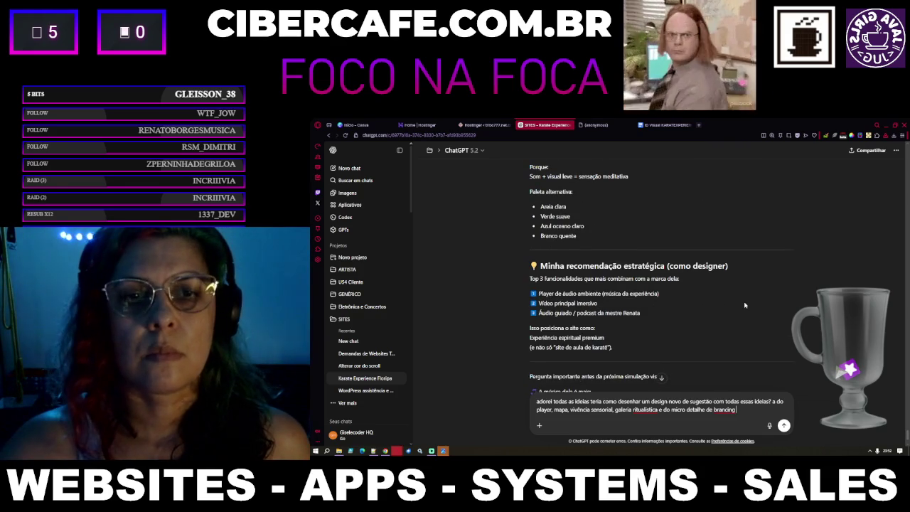
pyautogui.scroll(-2, 744, 305)
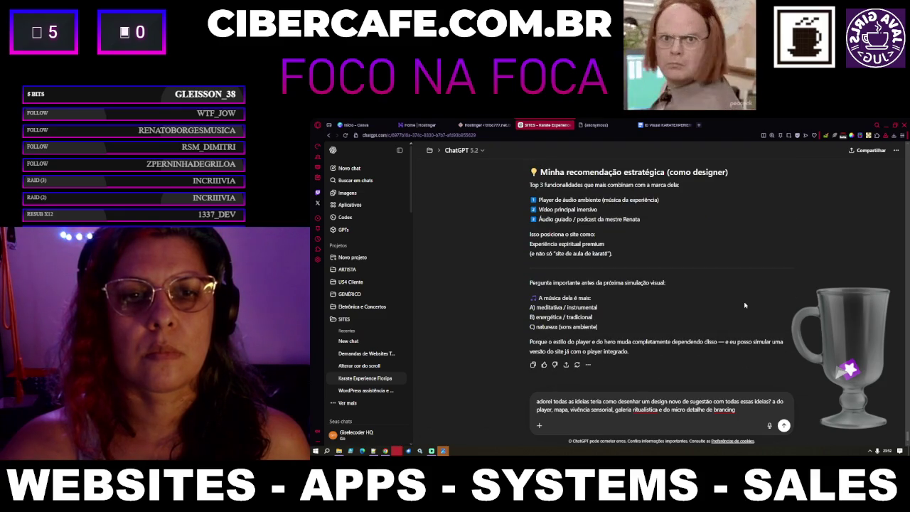
pyautogui.scroll(-1, 744, 305)
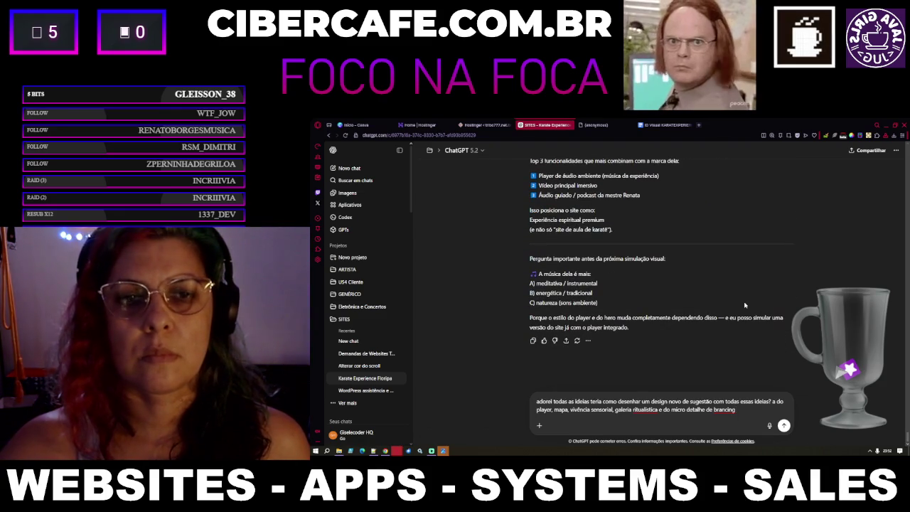
pyautogui.press('Return')
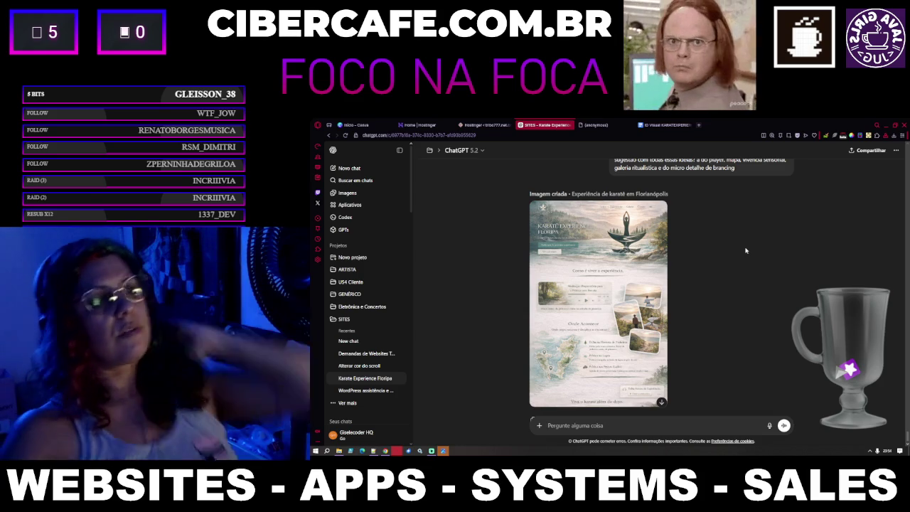
# Step: Open the new combined mockup full size, save it as a PNG and open the download
pyautogui.moveTo(603, 319)
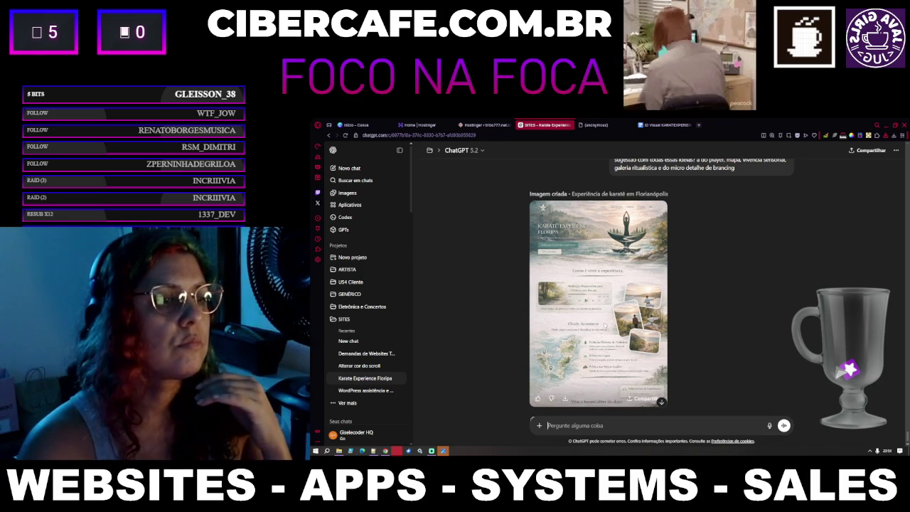
pyautogui.click(604, 320)
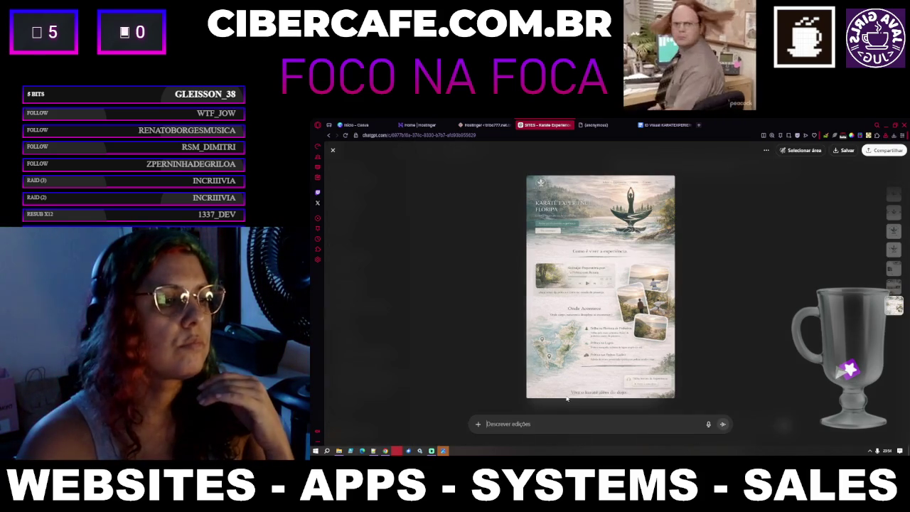
pyautogui.click(837, 153)
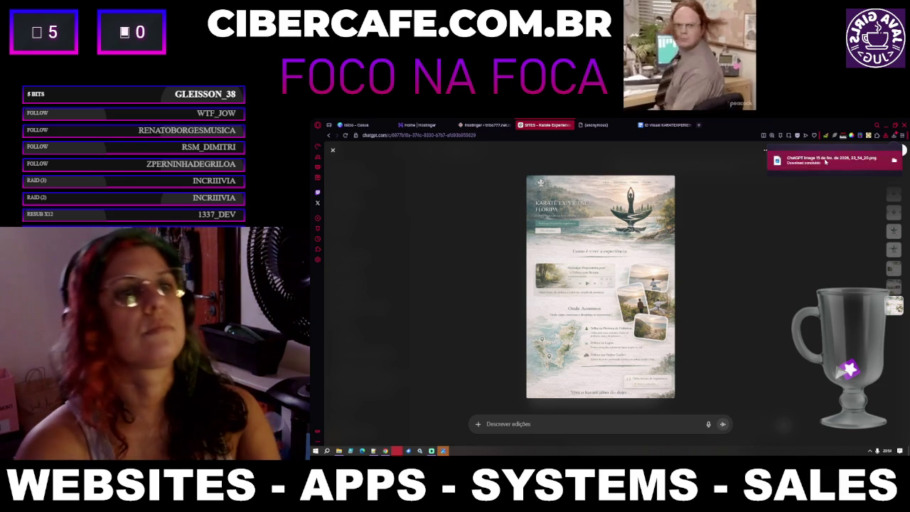
pyautogui.click(824, 159)
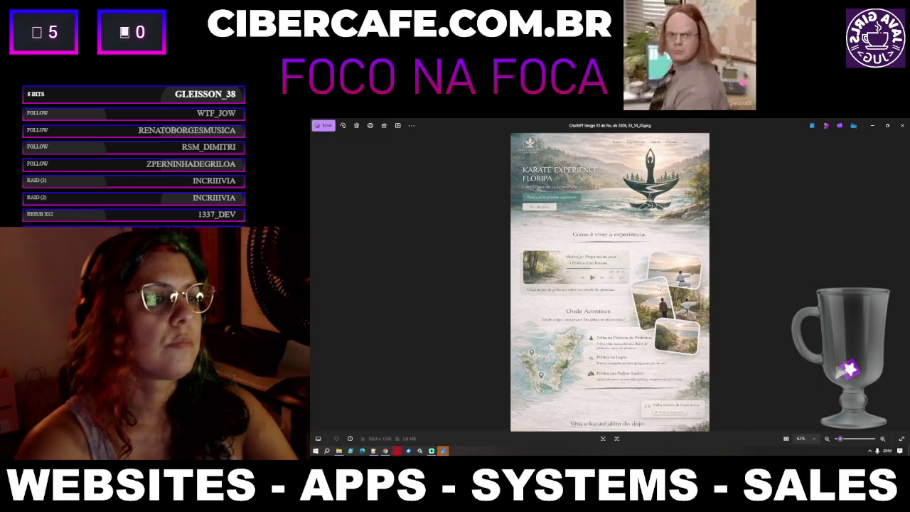
# Step: Zoom and pan across the new mockup's header, collage and map section, then close Photos
pyautogui.scroll(3, 650, 311)
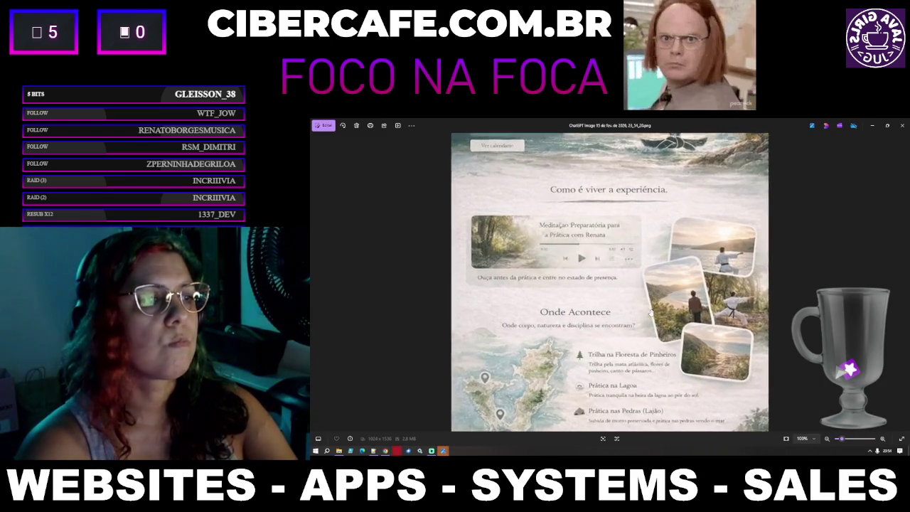
pyautogui.moveTo(650, 311); pyautogui.dragTo(649, 220)
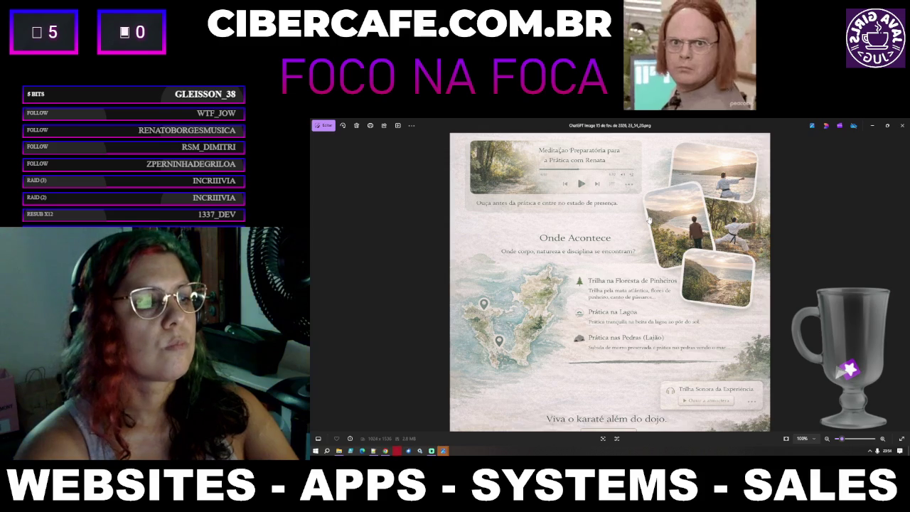
pyautogui.scroll(-4, 649, 220)
pyautogui.moveTo(649, 220); pyautogui.dragTo(650, 264)
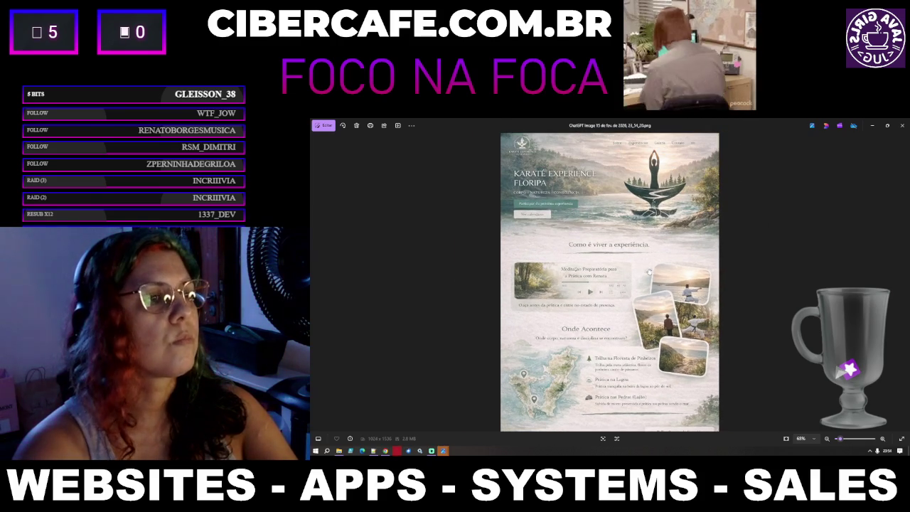
pyautogui.scroll(3, 649, 314)
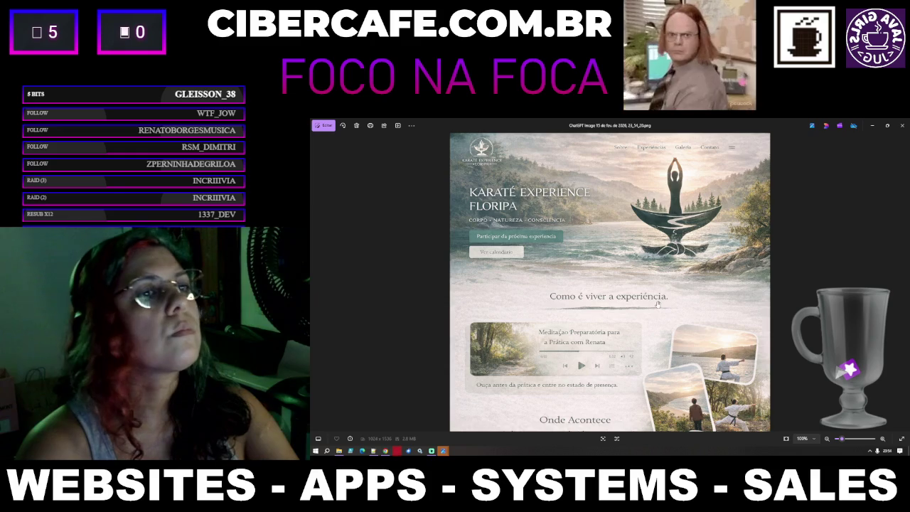
pyautogui.moveTo(658, 305); pyautogui.dragTo(663, 193)
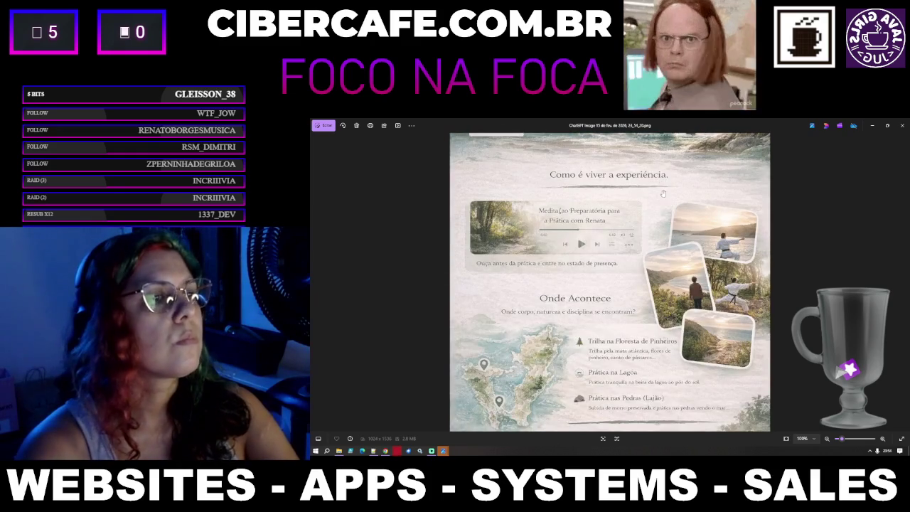
pyautogui.scroll(-2, 662, 194)
pyautogui.scroll(-2, 662, 194)
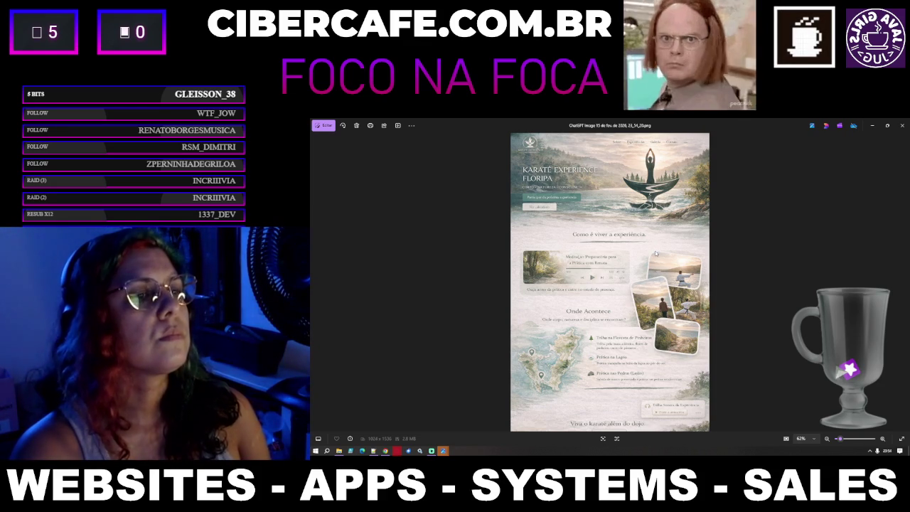
pyautogui.click(902, 125)
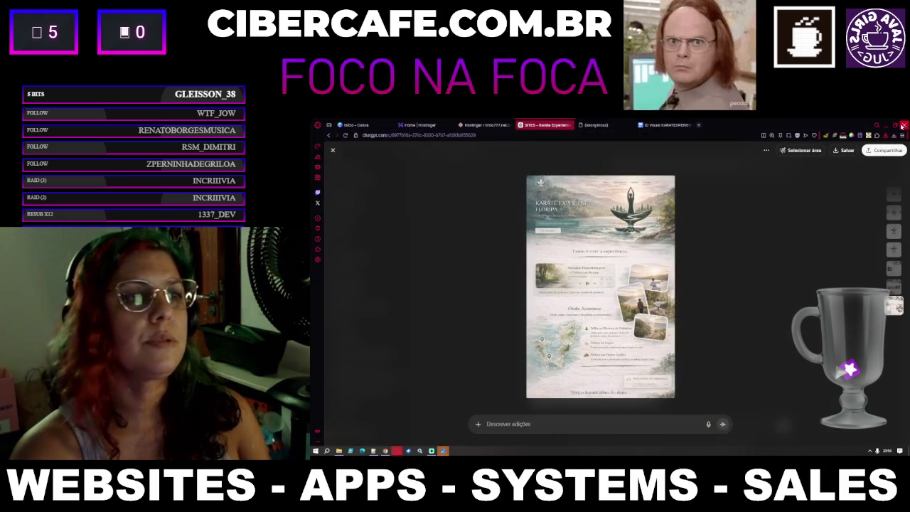
# Step: Browse the full-size Karate Experience logo, Corpo em Equilíbrio and Karate Experience mockups, then close the preview
pyautogui.press('Up')
pyautogui.press('Up')
pyautogui.press('Down')
pyautogui.press('Down')
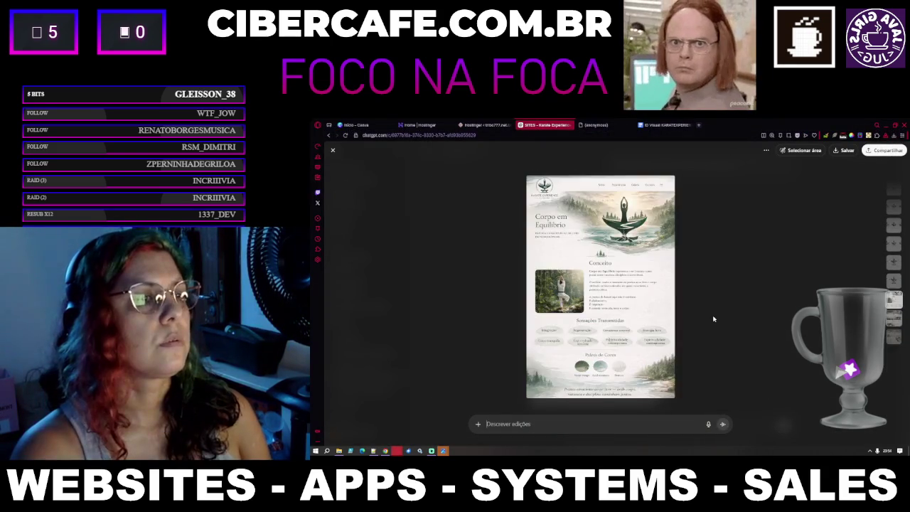
pyautogui.press('Up')
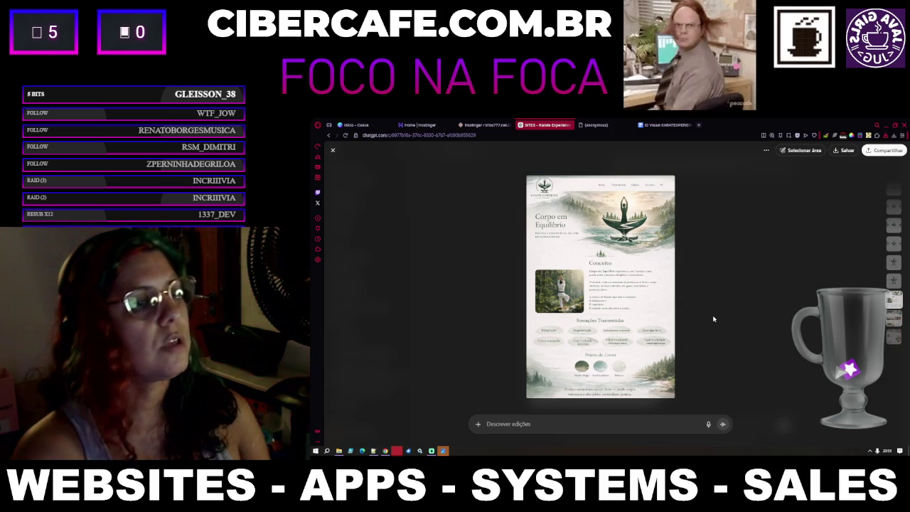
pyautogui.press('Down')
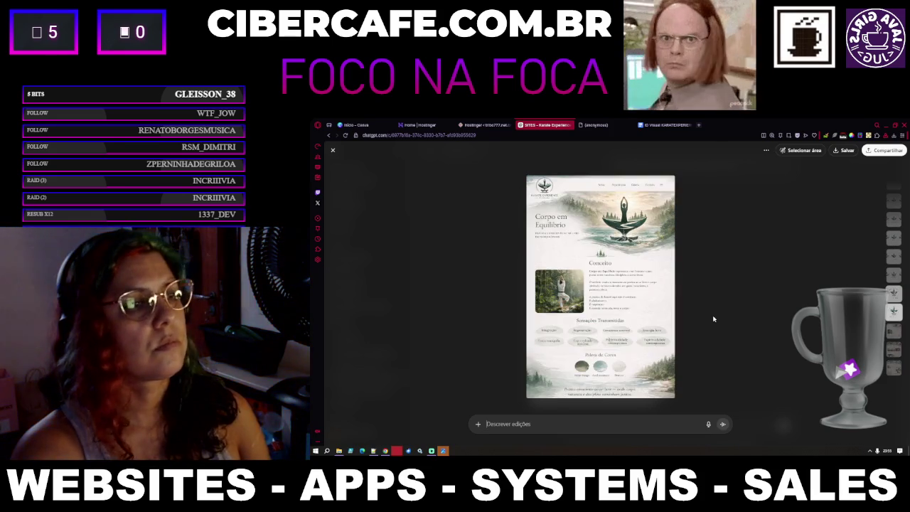
pyautogui.press('Down')
pyautogui.press('Down')
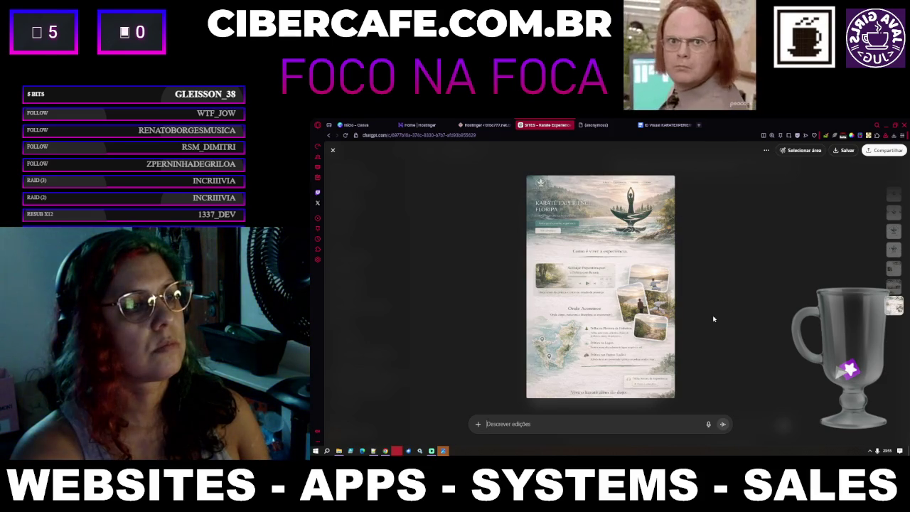
pyautogui.press('Down')
pyautogui.press('Down')
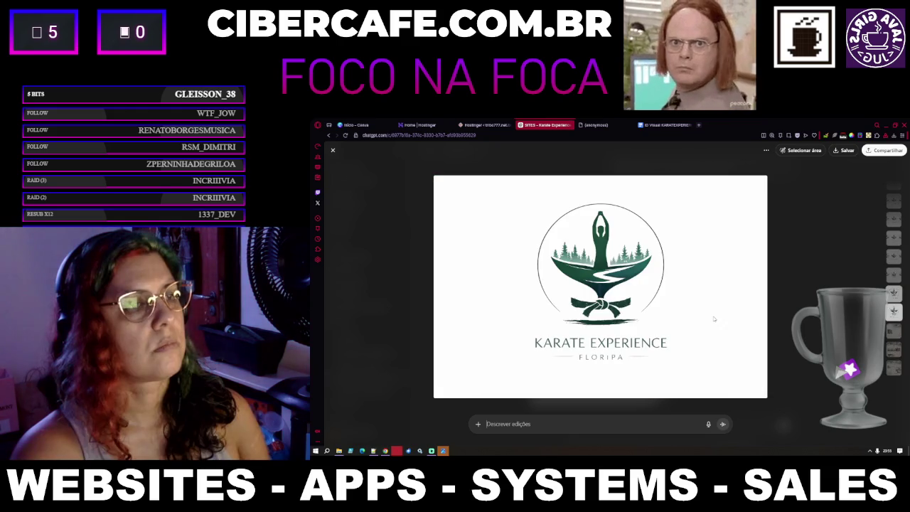
pyautogui.press('Down')
pyautogui.press('Escape')
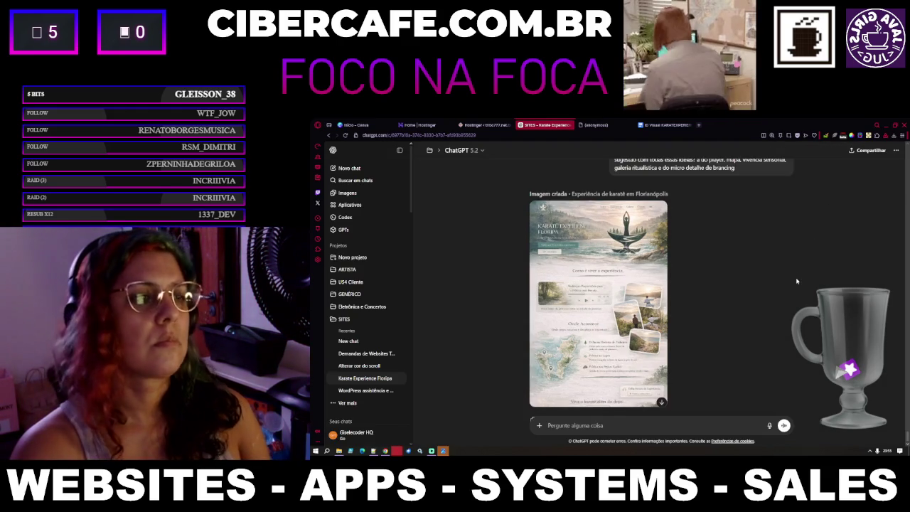
# Step: Scroll up the chat past the IDEIA sections to the Corpo em Equilíbrio site image
pyautogui.scroll(10, 796, 282)
pyautogui.scroll(15, 795, 283)
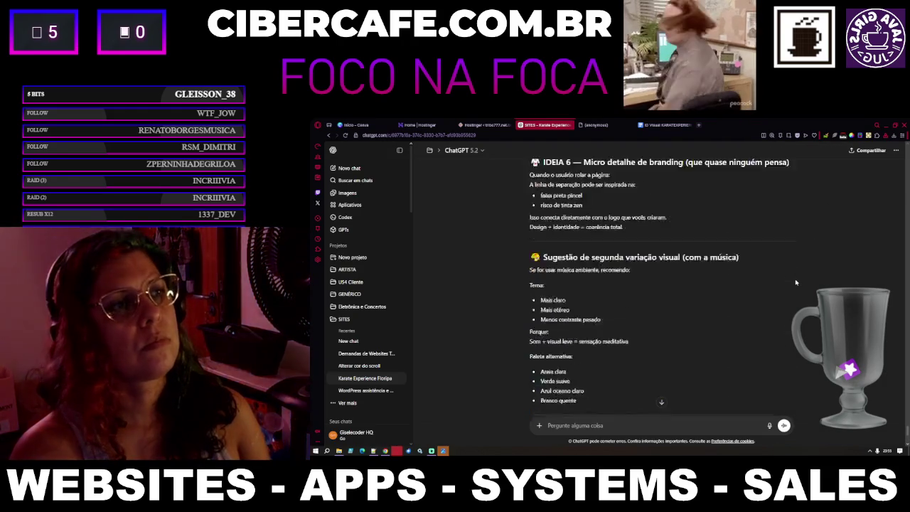
pyautogui.scroll(-20, 796, 284)
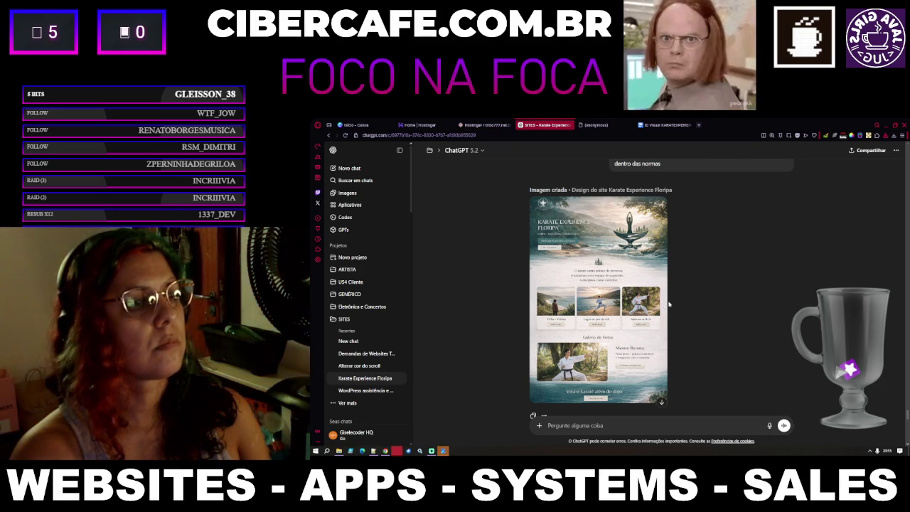
pyautogui.scroll(2, 659, 305)
pyautogui.scroll(10, 660, 306)
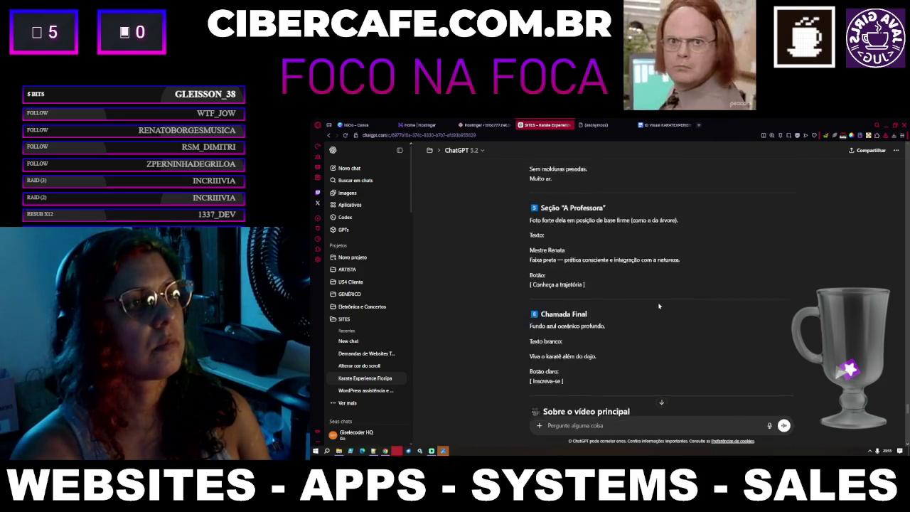
pyautogui.scroll(15, 659, 305)
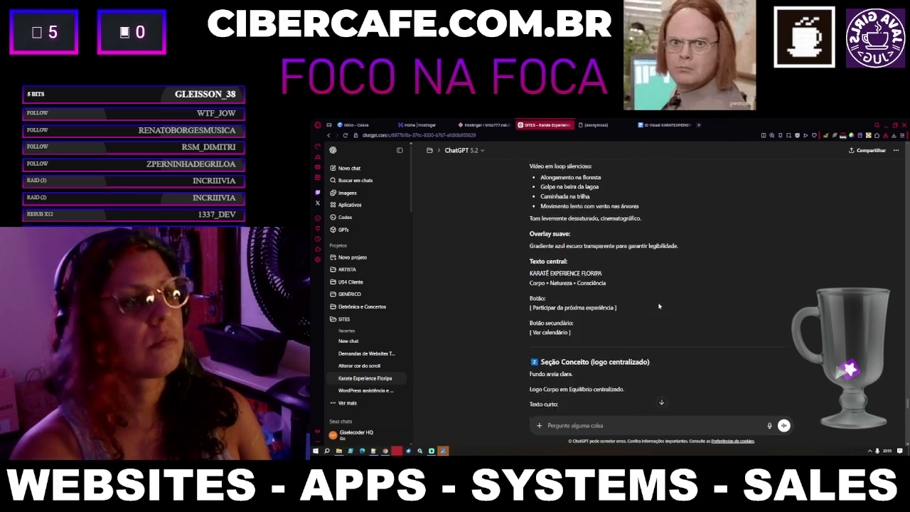
pyautogui.scroll(10, 659, 304)
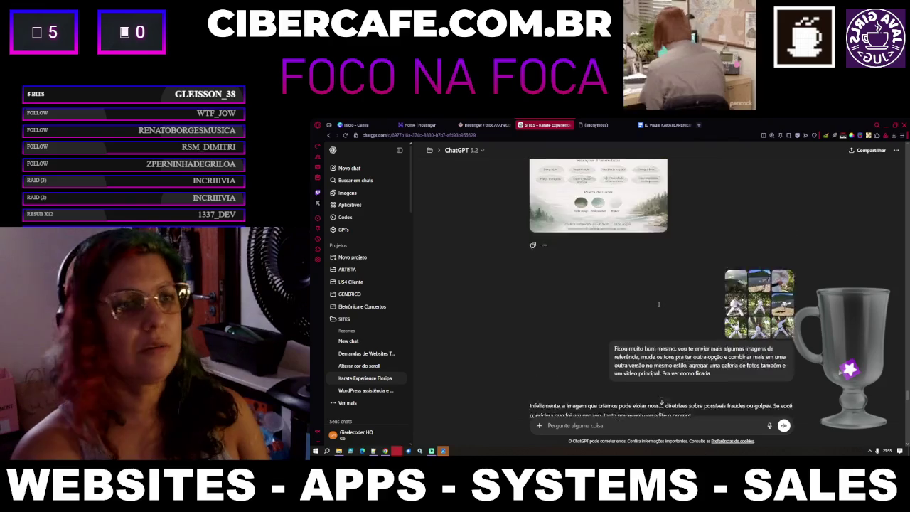
pyautogui.scroll(-2, 660, 307)
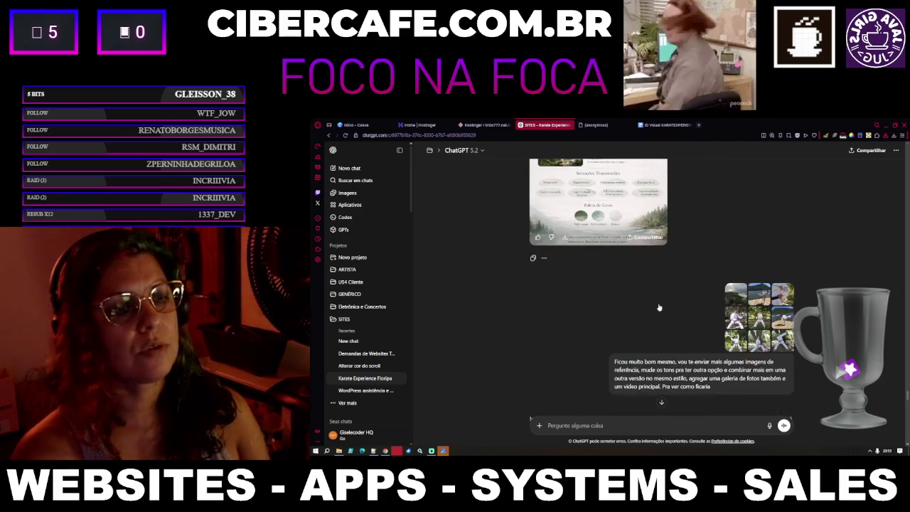
pyautogui.scroll(3, 660, 307)
pyautogui.scroll(3, 659, 307)
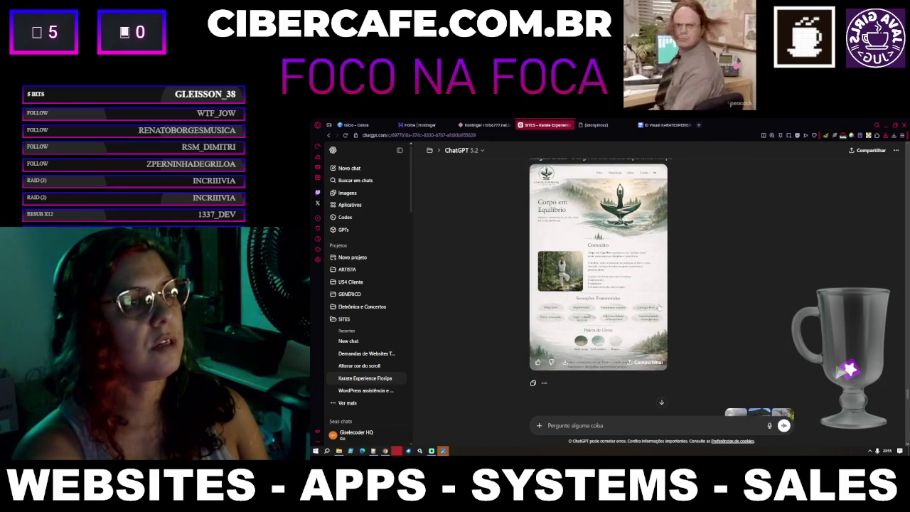
pyautogui.scroll(-3, 660, 302)
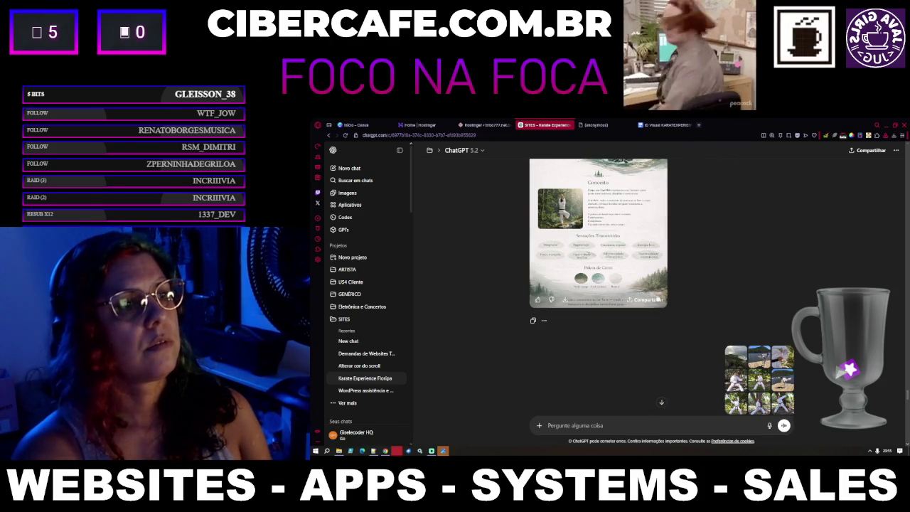
# Step: In the image viewer, download a Karatê Experience Floripa page layout mockup
pyautogui.click(606, 205)
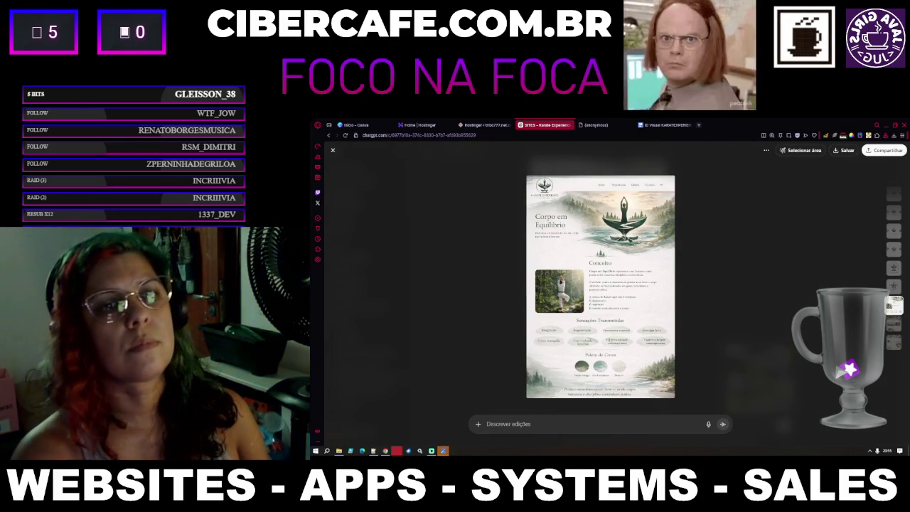
pyautogui.click(893, 325)
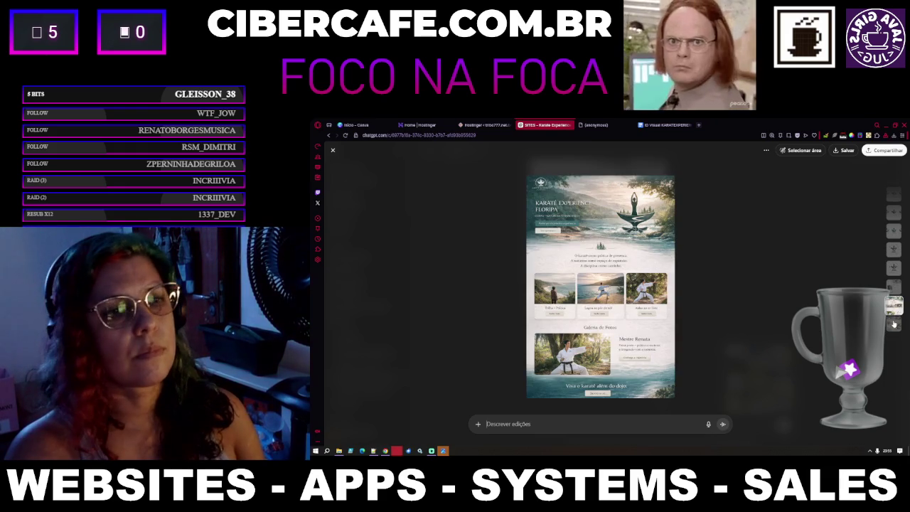
pyautogui.click(893, 324)
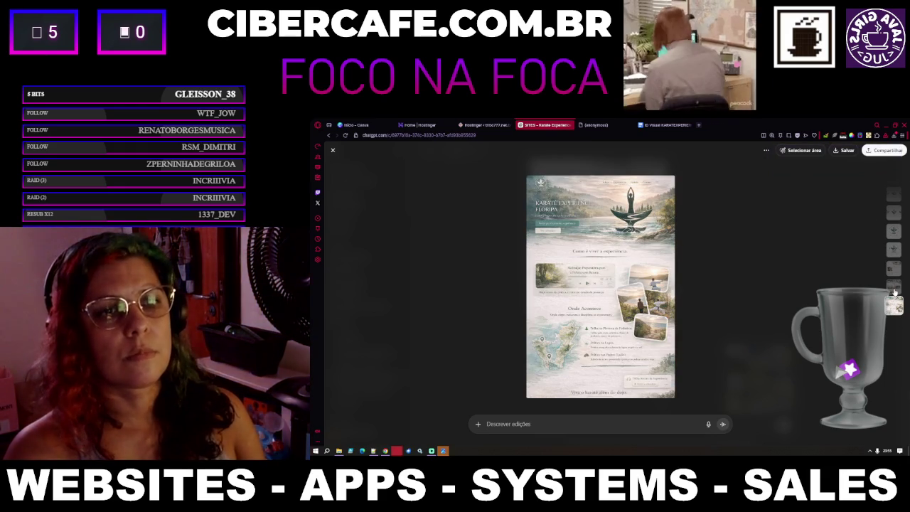
pyautogui.click(857, 150)
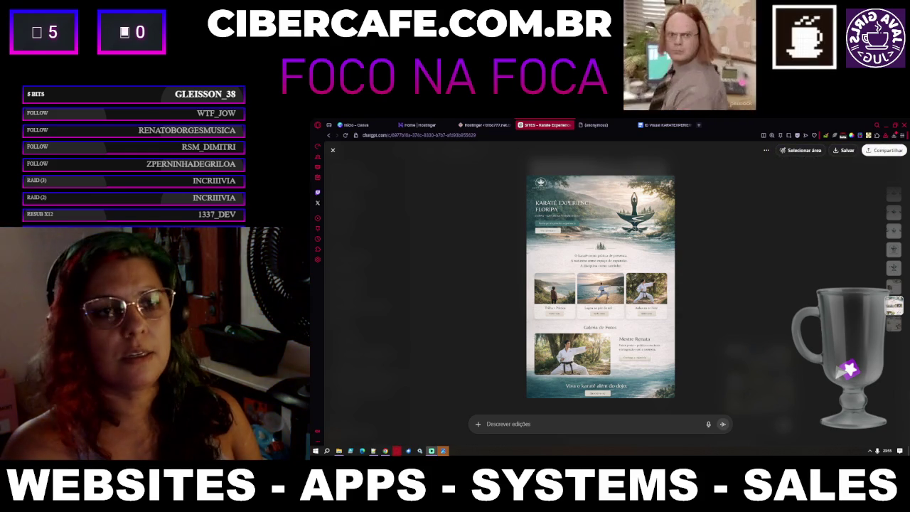
# Step: Download the Corpo em Equilíbrio page mockup and return to the chat
pyautogui.click(893, 292)
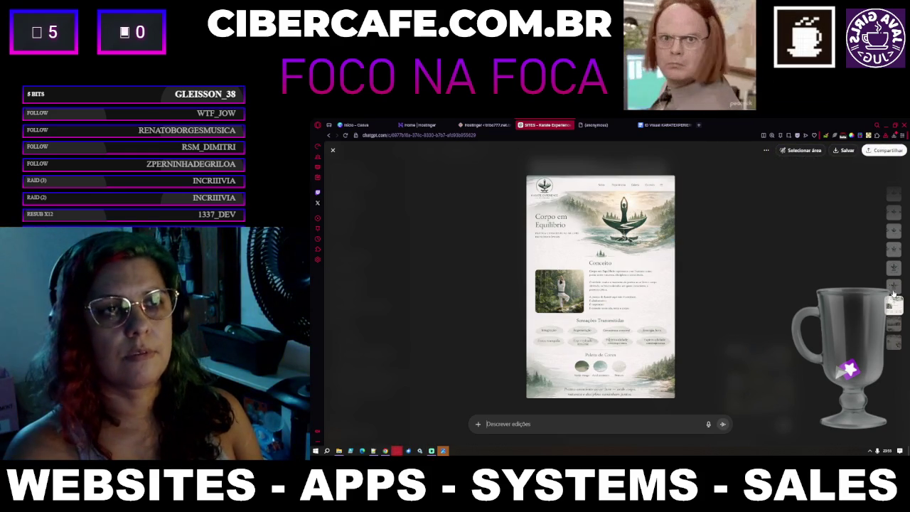
pyautogui.click(845, 150)
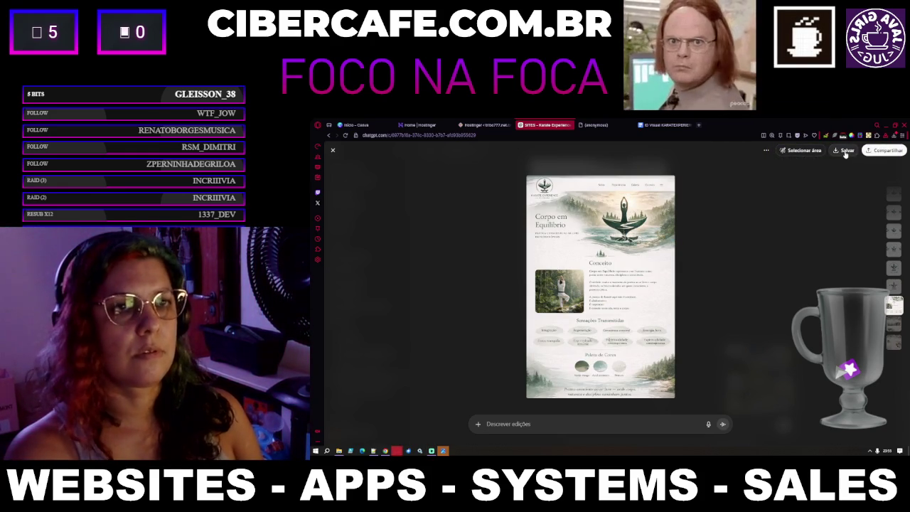
pyautogui.press('Escape')
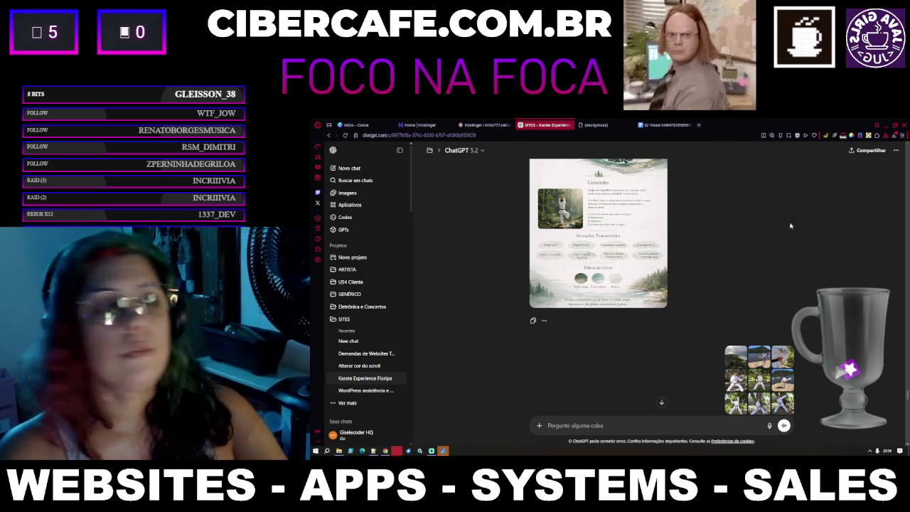
# Step: Scroll through the latest ideas and start an unsent draft beginning 'Exportar' in the message box
pyautogui.scroll(-3, 814, 302)
pyautogui.scroll(-10, 814, 302)
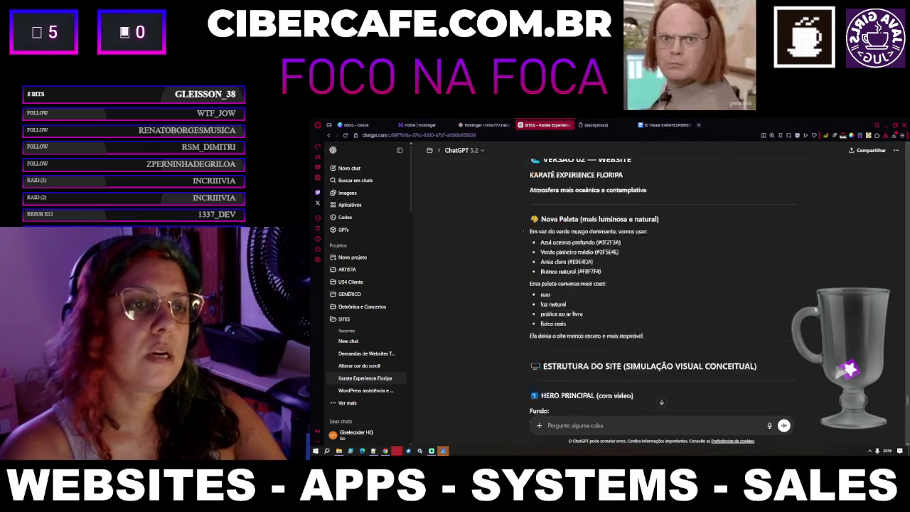
pyautogui.scroll(-15, 810, 315)
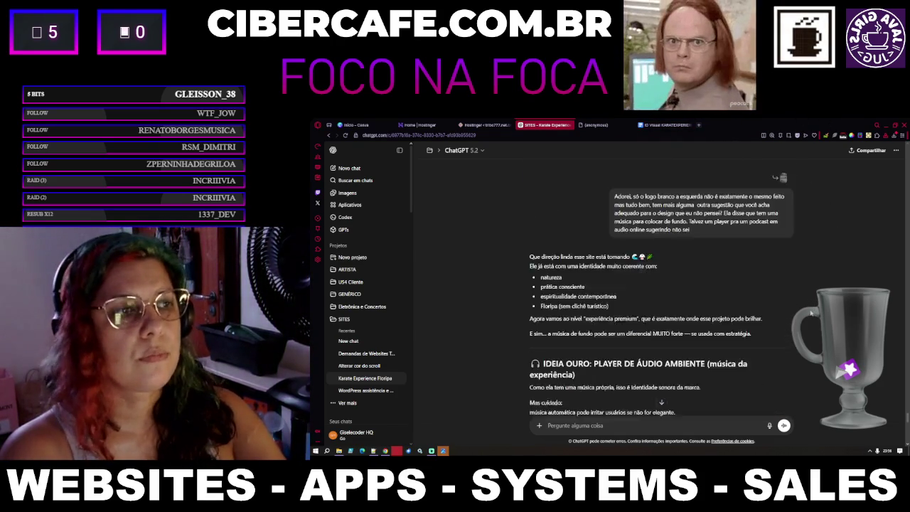
pyautogui.scroll(-15, 811, 311)
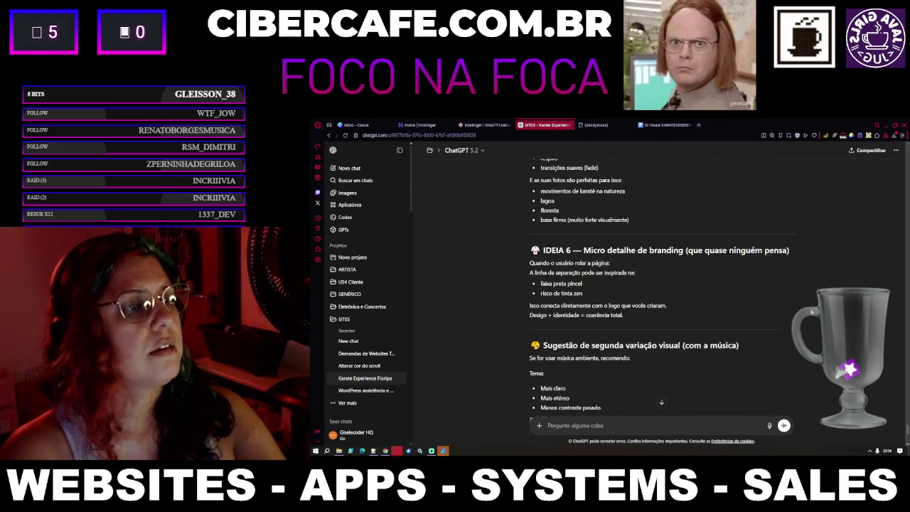
pyautogui.scroll(5, 774, 313)
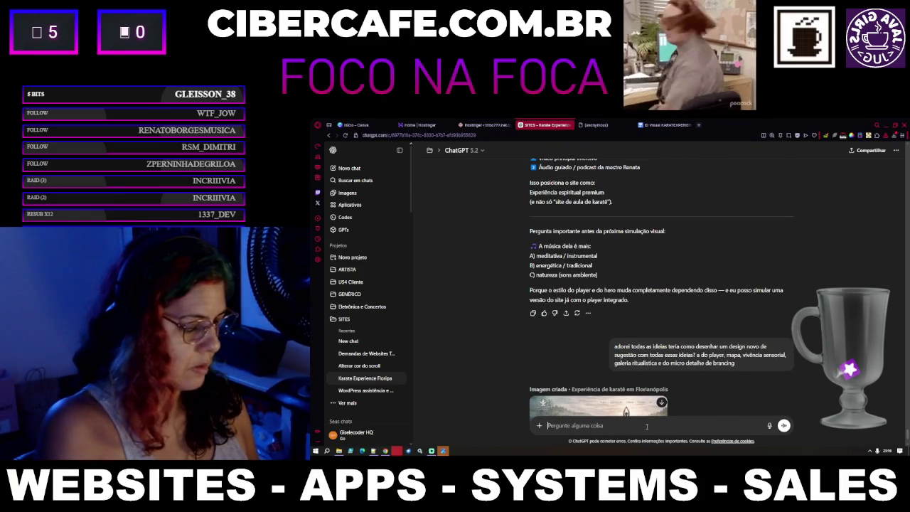
pyautogui.write('c')
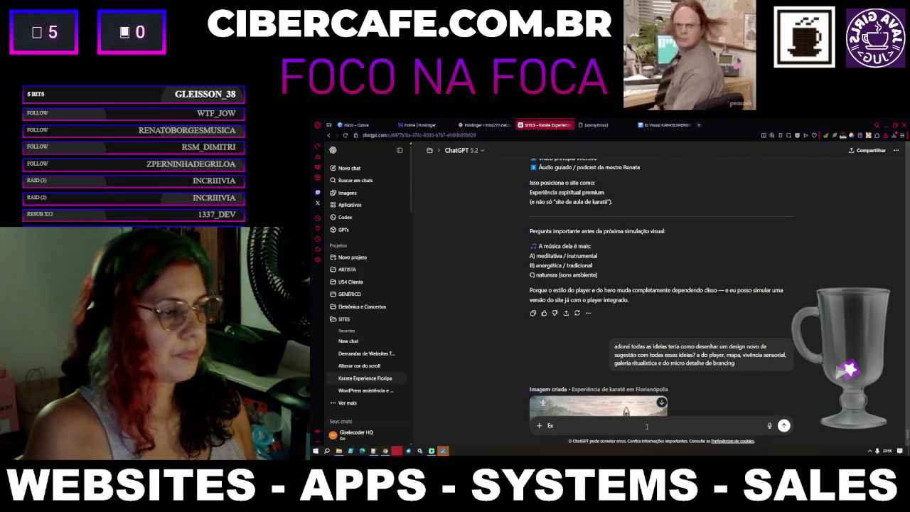
pyautogui.scroll(10, 642, 343)
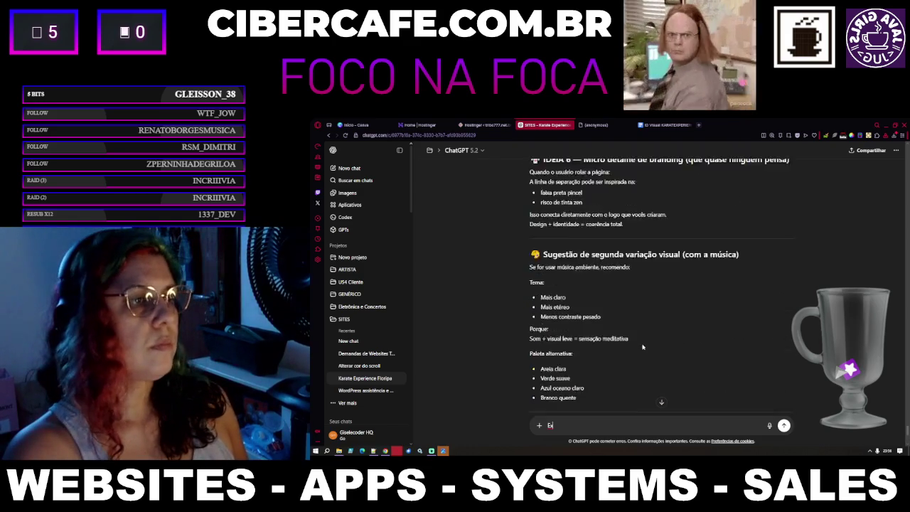
pyautogui.scroll(6, 642, 343)
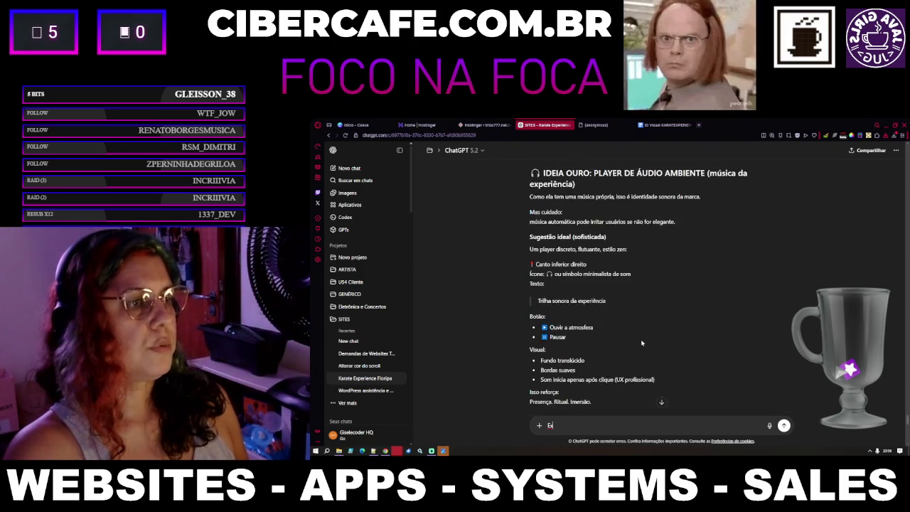
pyautogui.scroll(8, 642, 343)
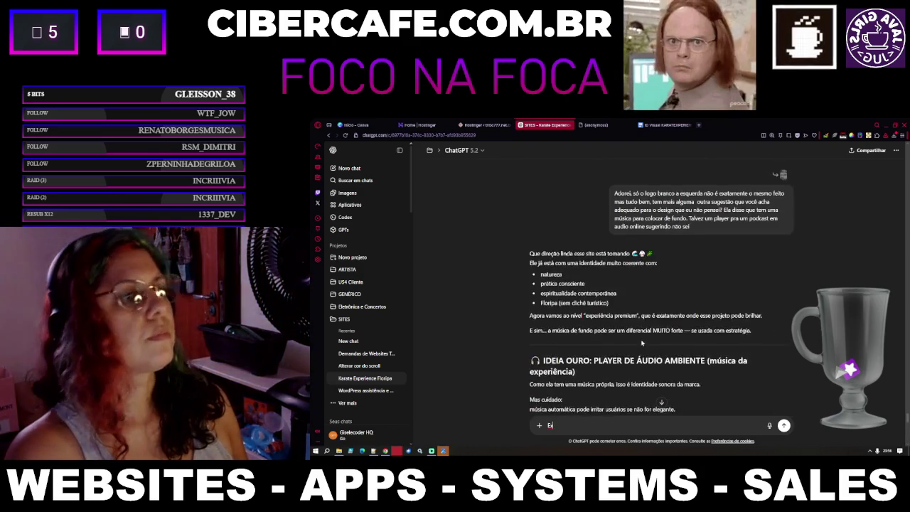
pyautogui.scroll(-2, 627, 343)
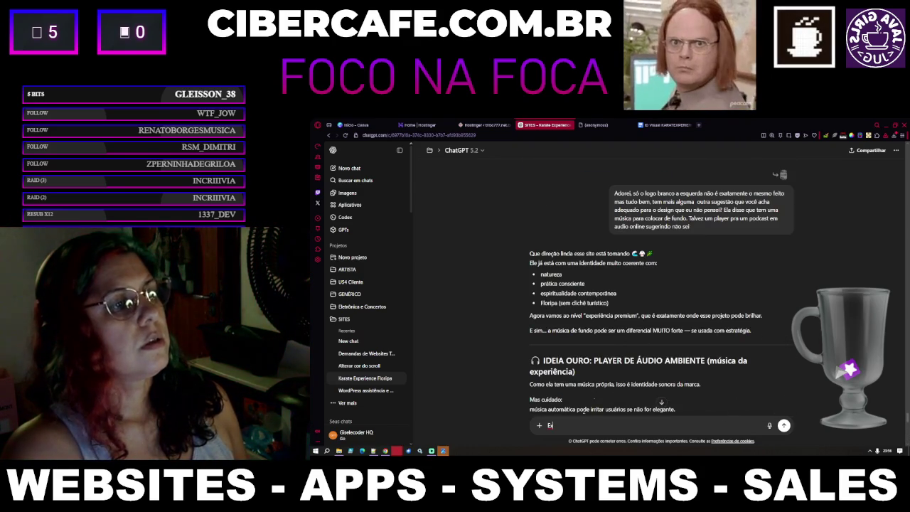
pyautogui.write('x')
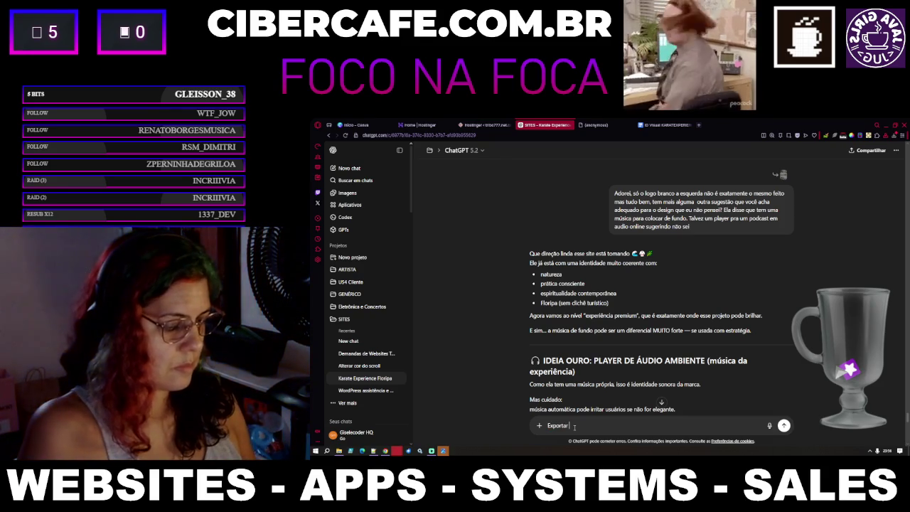
pyautogui.write('d')
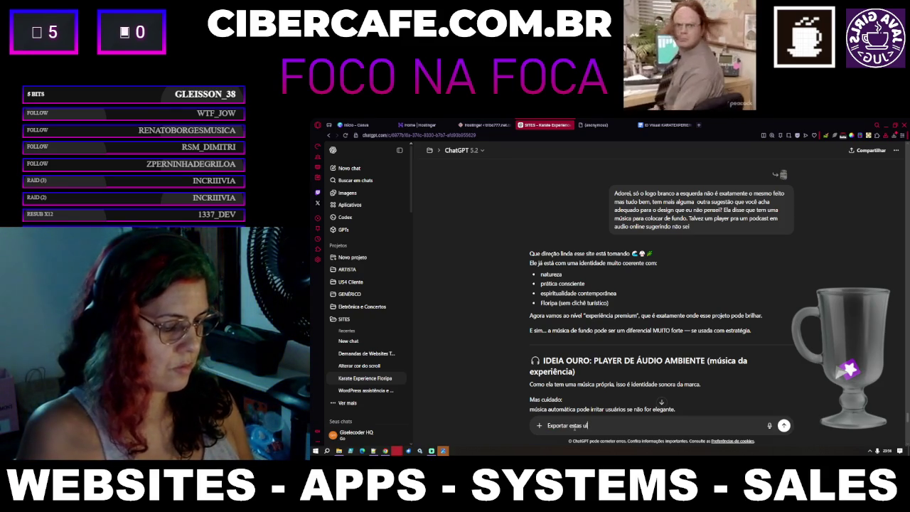